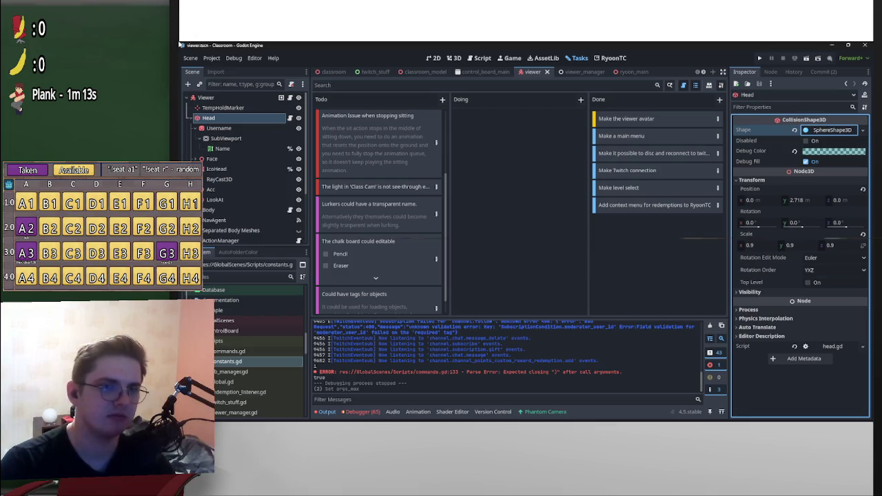
Undo the accidental move of the Head node in the 3D view and select IcoHead.
{"action": "key", "text": "ctrl+F2"}
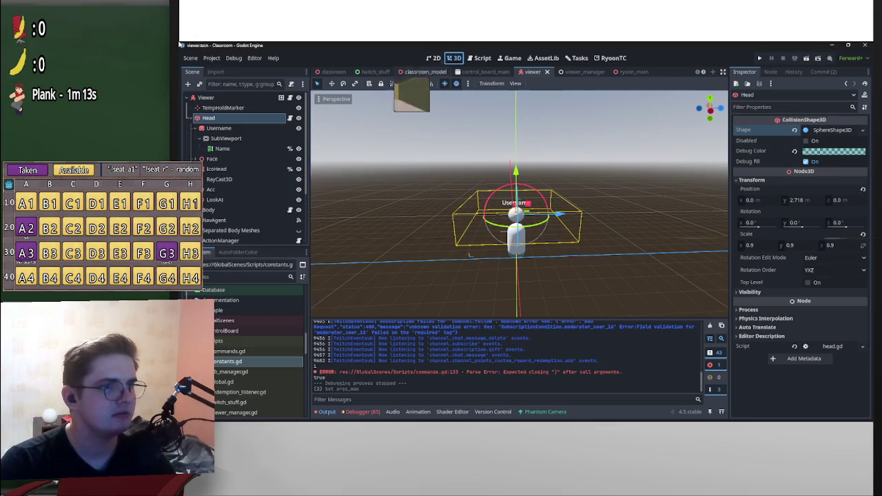
{"action": "key", "text": "f"}
{"action": "key", "text": "Return"}
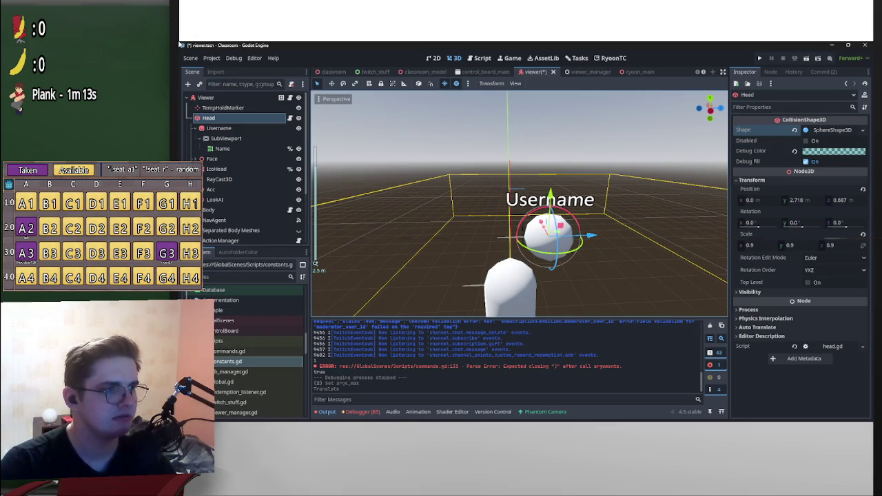
{"action": "key", "text": "ctrl+z"}
{"action": "left_click", "coordinate": [217, 169]}
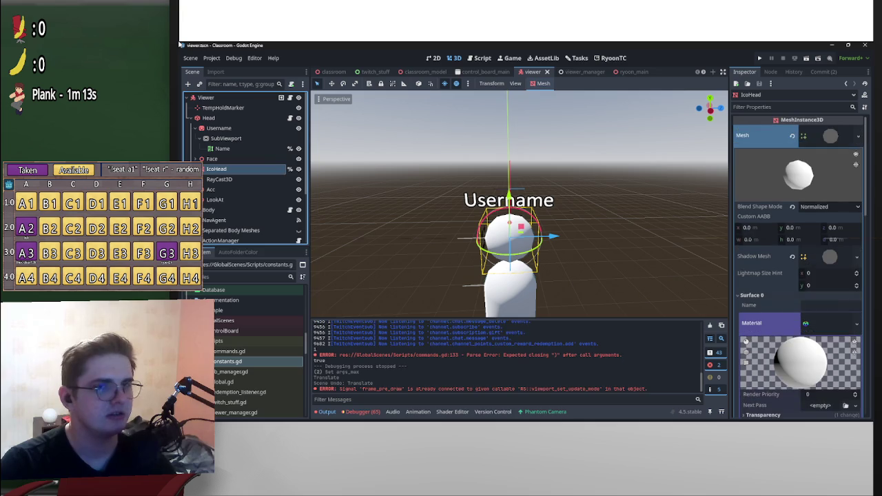
Try a slight Geometry transparency on IcoHead, then reset it back to 0.
{"action": "left_click", "coordinate": [769, 136]}
{"action": "left_click", "coordinate": [827, 136]}
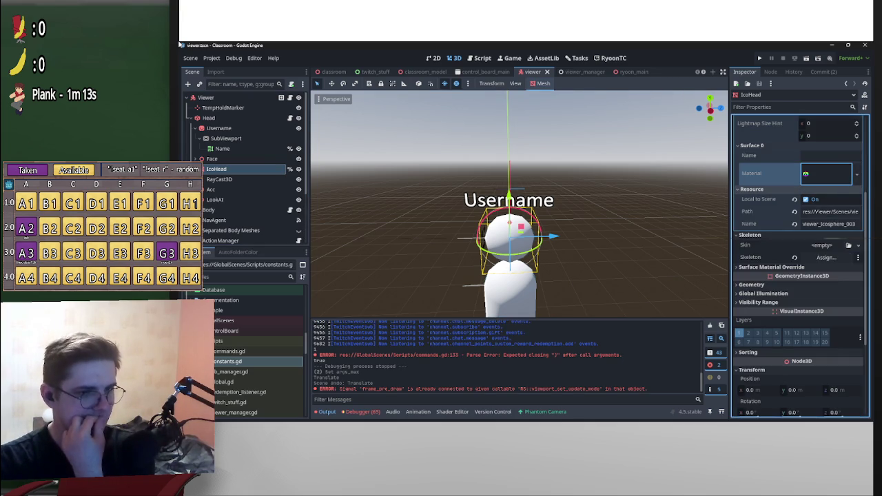
{"action": "left_click", "coordinate": [752, 284]}
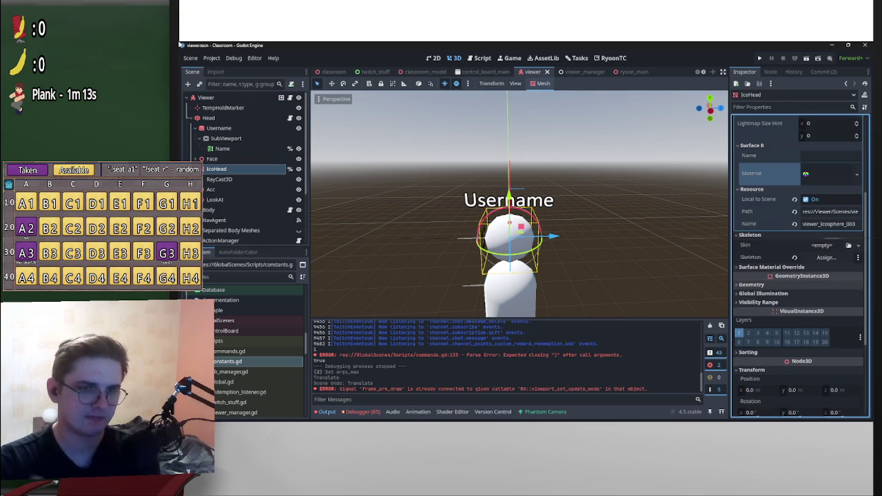
{"action": "scroll", "coordinate": [799, 269], "scroll_direction": "down", "scroll_amount": 1}
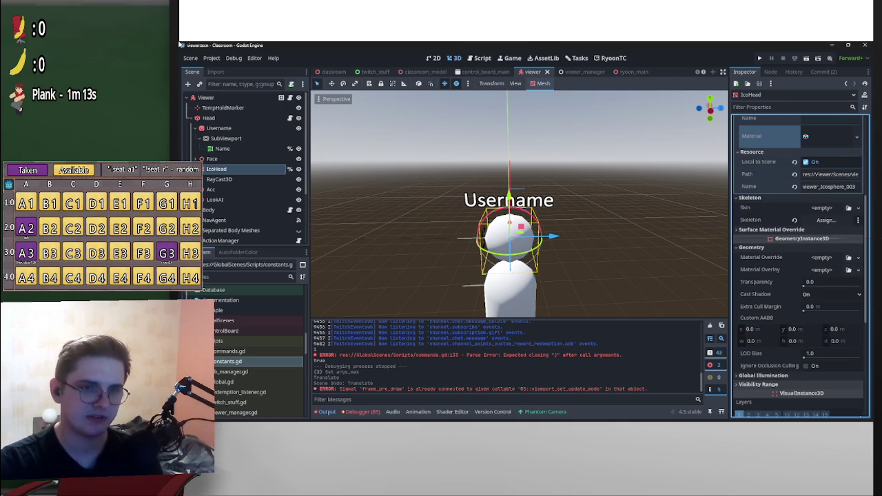
{"action": "left_click_drag", "start_coordinate": [806, 282], "coordinate": [853, 286]}
{"action": "scroll", "coordinate": [518, 204], "scroll_direction": "up", "scroll_amount": 5}
{"action": "scroll", "coordinate": [518, 204], "scroll_direction": "up", "scroll_amount": 4}
{"action": "scroll", "coordinate": [518, 204], "scroll_direction": "down", "scroll_amount": 10}
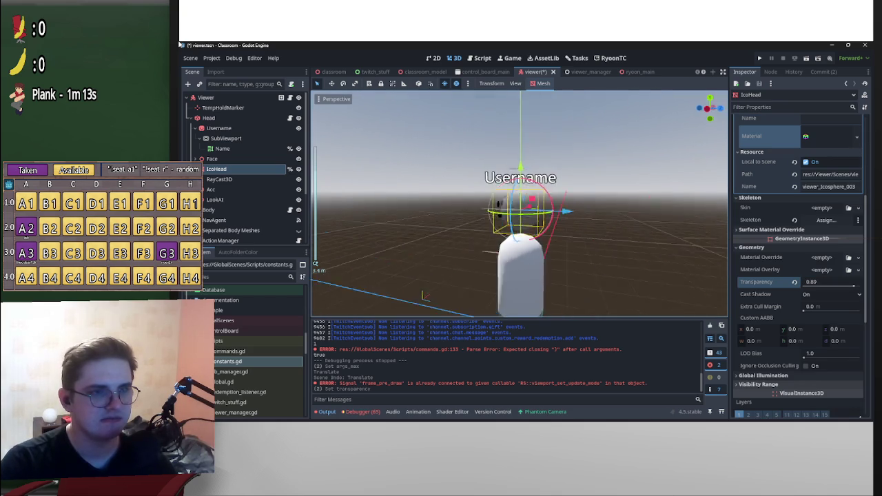
{"action": "left_click_drag", "start_coordinate": [854, 285], "coordinate": [803, 285]}
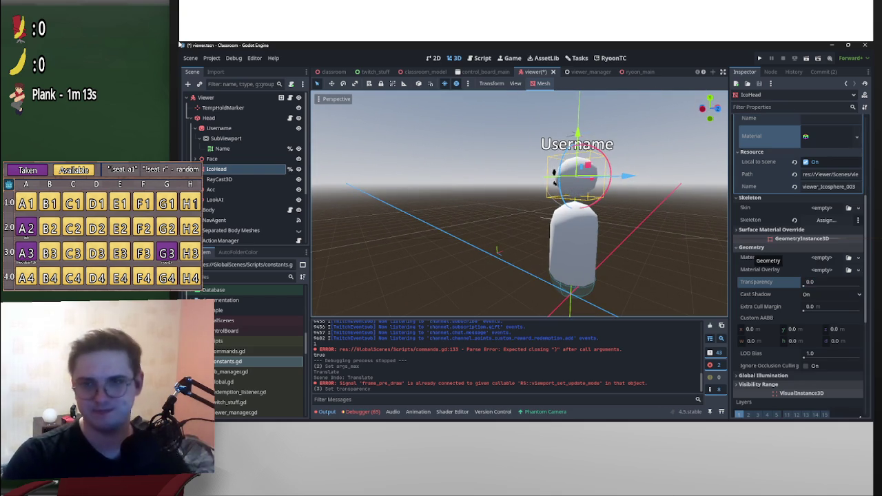
{"action": "left_click", "coordinate": [751, 247]}
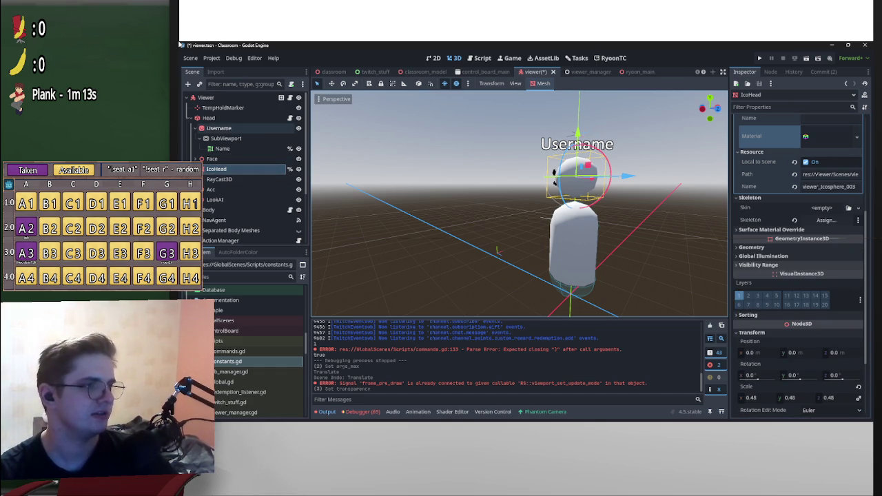
Save the viewer scene and switch to the classroom scene.
{"action": "left_click", "coordinate": [192, 118]}
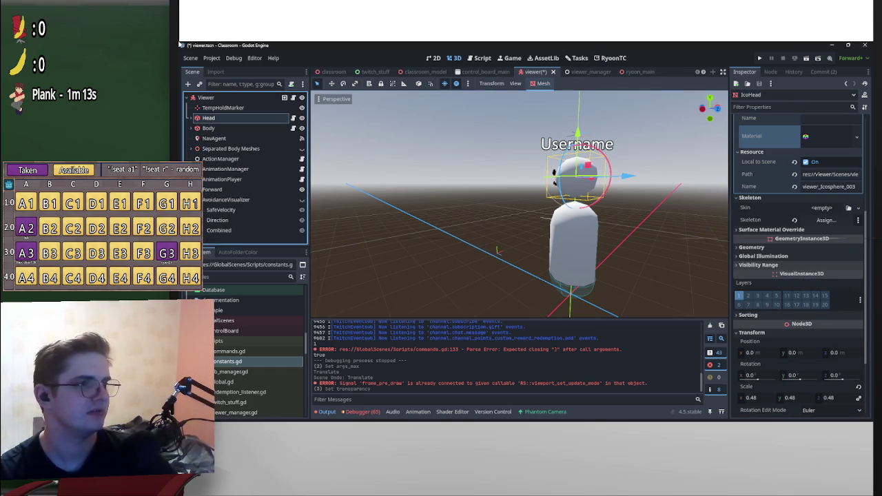
{"action": "key", "text": "ctrl+s"}
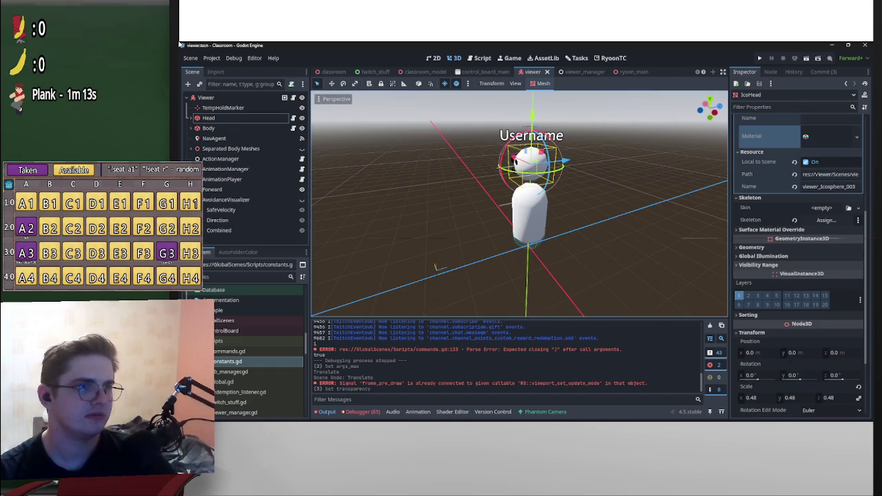
{"action": "left_click", "coordinate": [332, 72]}
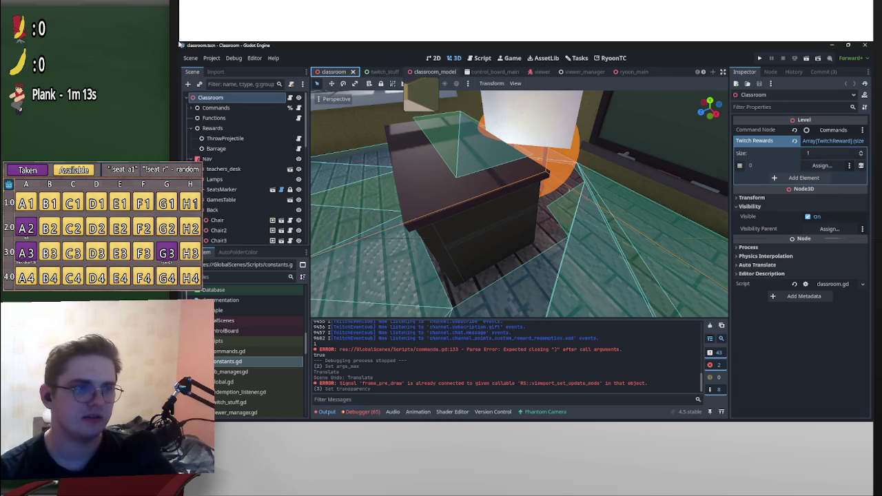
In the script editor, jump from twitch_stuff's Projectile signal to its handler code in commands.gd.
{"action": "scroll", "coordinate": [483, 72], "scroll_direction": "down", "scroll_amount": 2}
{"action": "left_click", "coordinate": [480, 58]}
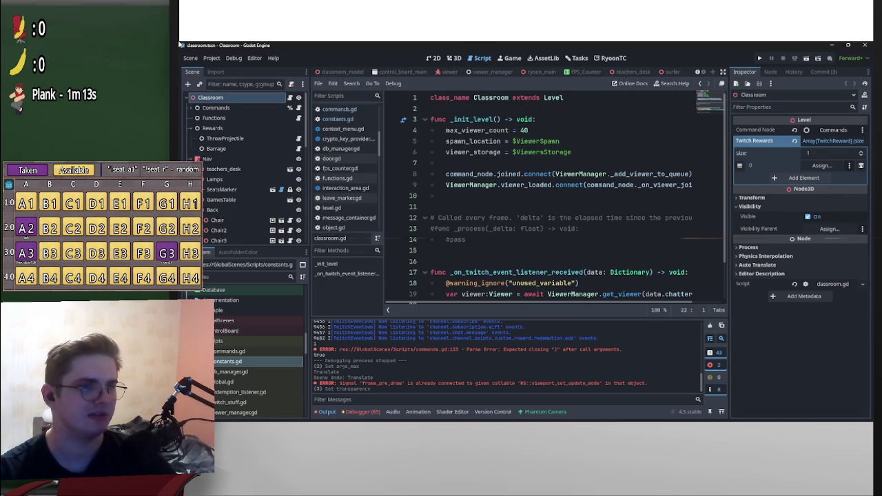
{"action": "key", "text": "ctrl+Tab"}
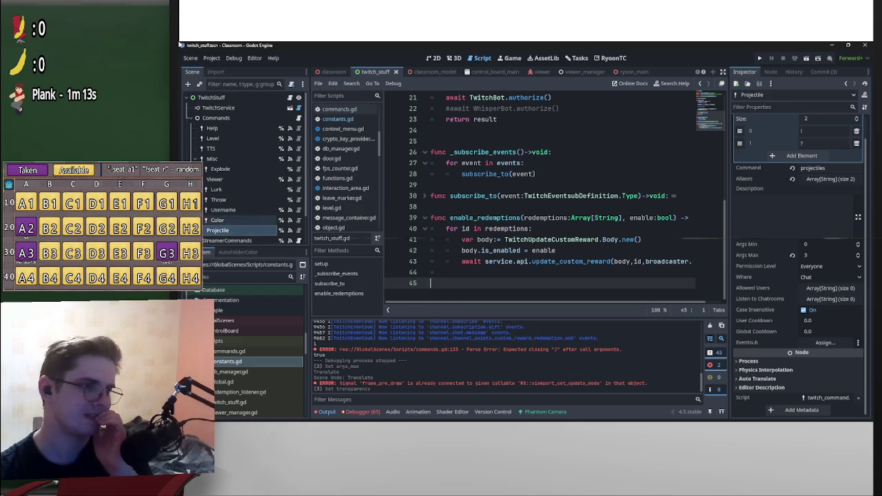
{"action": "left_click", "coordinate": [289, 197]}
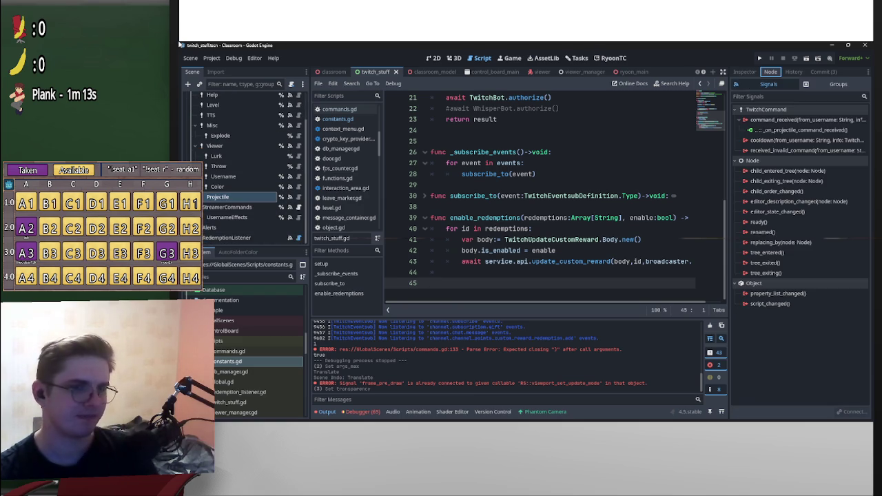
{"action": "double_click", "coordinate": [799, 129]}
Insert a blank line inside _projectiles_list and move up to line 146.
{"action": "scroll", "coordinate": [551, 199], "scroll_direction": "down", "scroll_amount": 5}
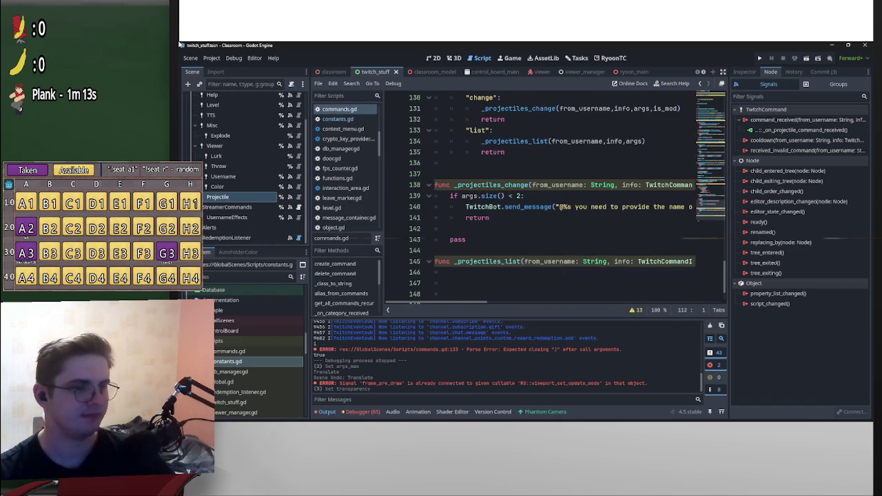
{"action": "scroll", "coordinate": [551, 200], "scroll_direction": "down", "scroll_amount": 2}
{"action": "left_click", "coordinate": [455, 228]}
{"action": "key", "text": "Return"}
{"action": "key", "text": "Return"}
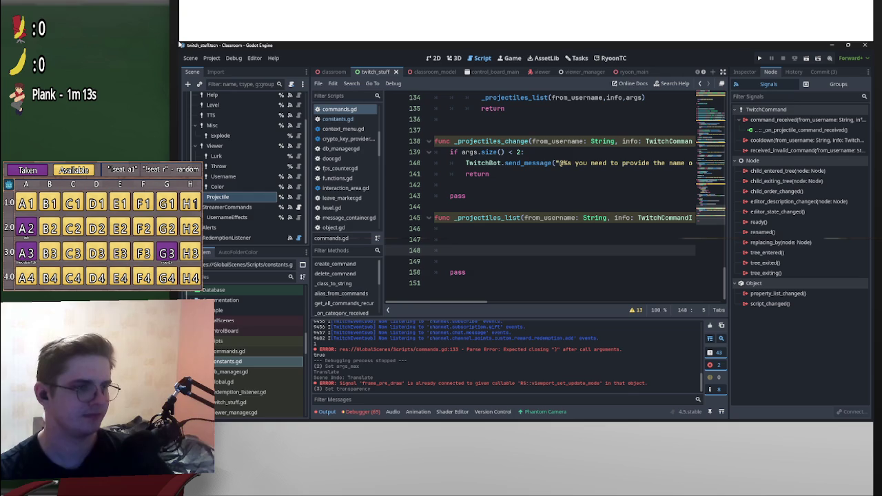
{"action": "key", "text": "Up"}
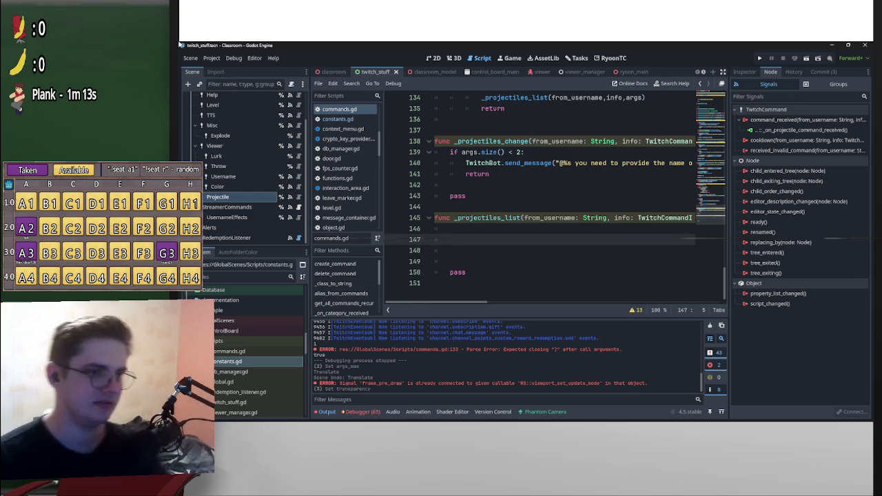
{"action": "scroll", "coordinate": [551, 193], "scroll_direction": "right", "scroll_amount": 5}
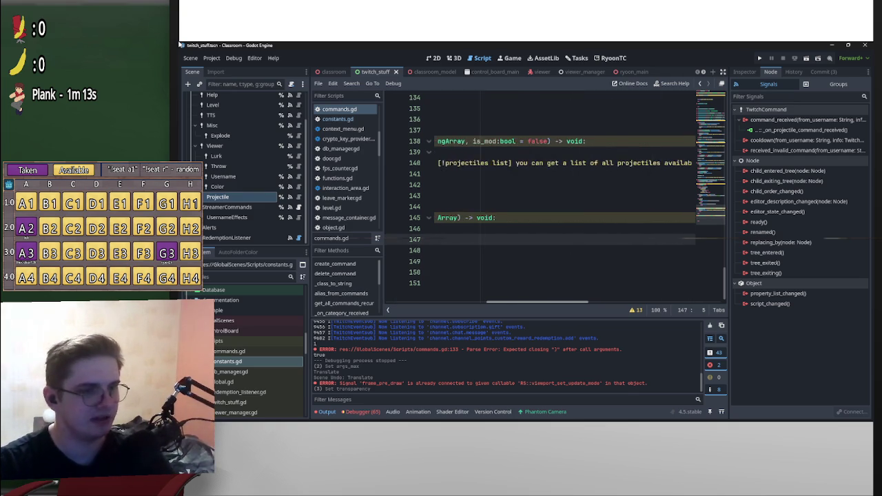
{"action": "scroll", "coordinate": [551, 193], "scroll_direction": "left", "scroll_amount": 5}
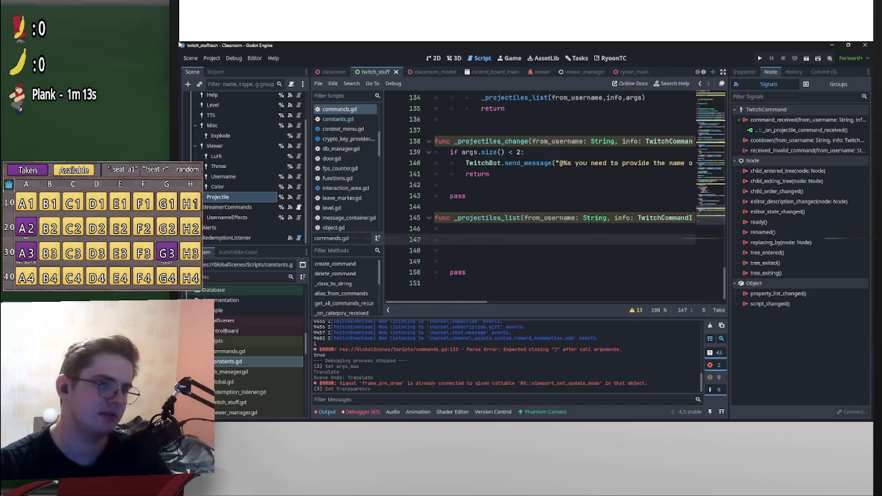
{"action": "scroll", "coordinate": [537, 200], "scroll_direction": "right", "scroll_amount": 5}
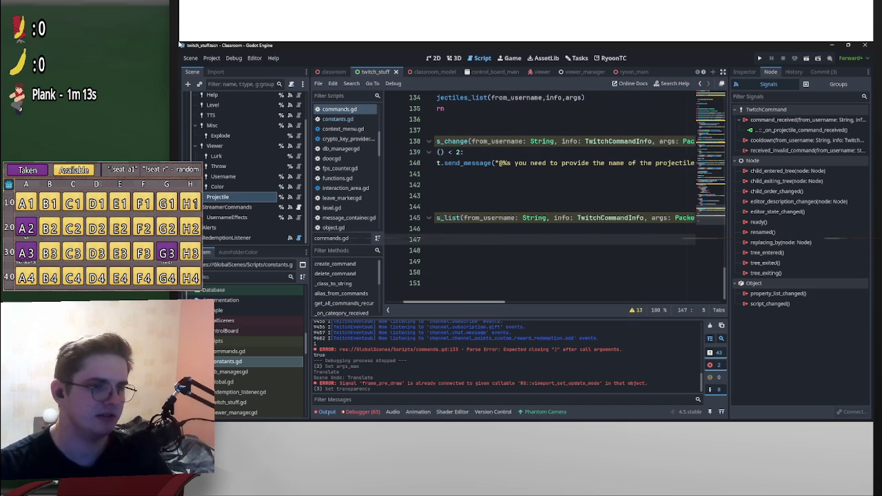
{"action": "scroll", "coordinate": [548, 198], "scroll_direction": "right", "scroll_amount": 4}
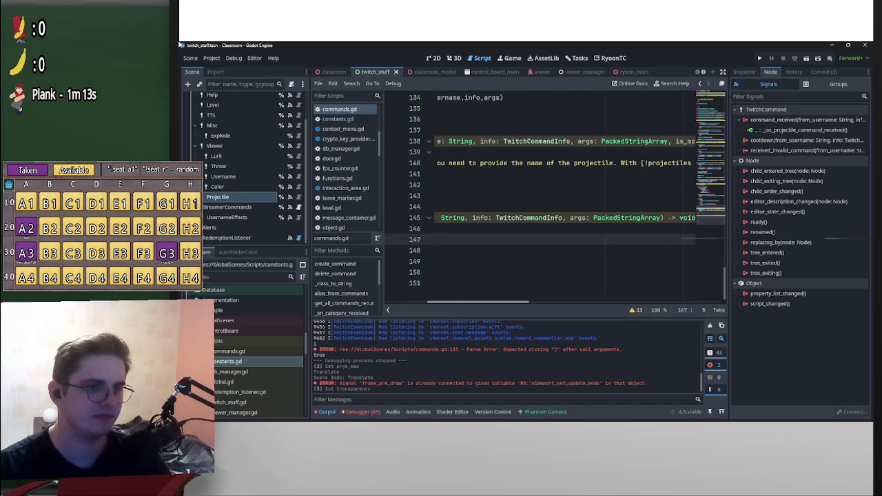
{"action": "scroll", "coordinate": [552, 193], "scroll_direction": "left", "scroll_amount": 5}
{"action": "scroll", "coordinate": [551, 193], "scroll_direction": "right", "scroll_amount": 6}
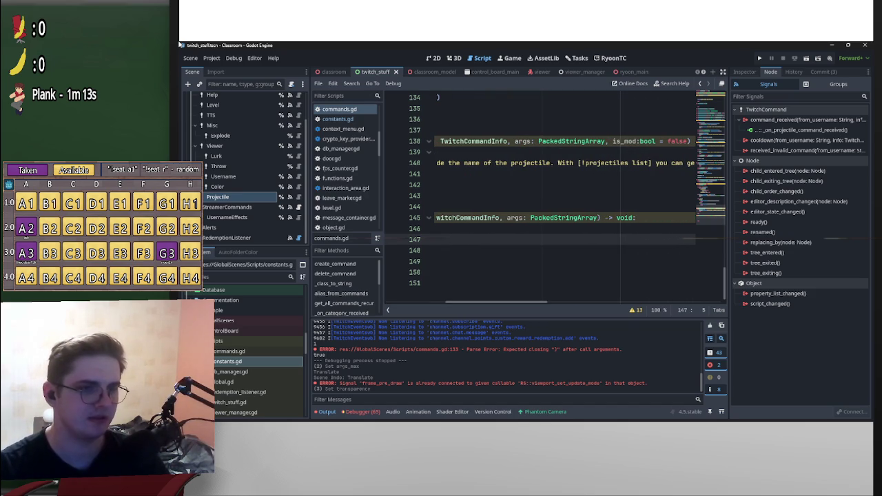
{"action": "key", "text": "Up"}
{"action": "scroll", "coordinate": [551, 200], "scroll_direction": "left", "scroll_amount": 5}
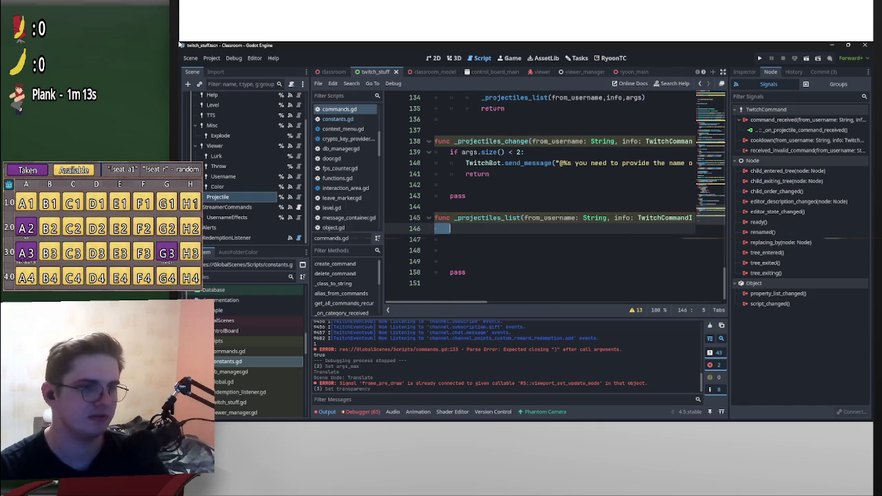
Trim _projectiles_list's parameters down to just from_username: String.
{"action": "left_click_drag", "start_coordinate": [692, 218], "coordinate": [614, 217]}
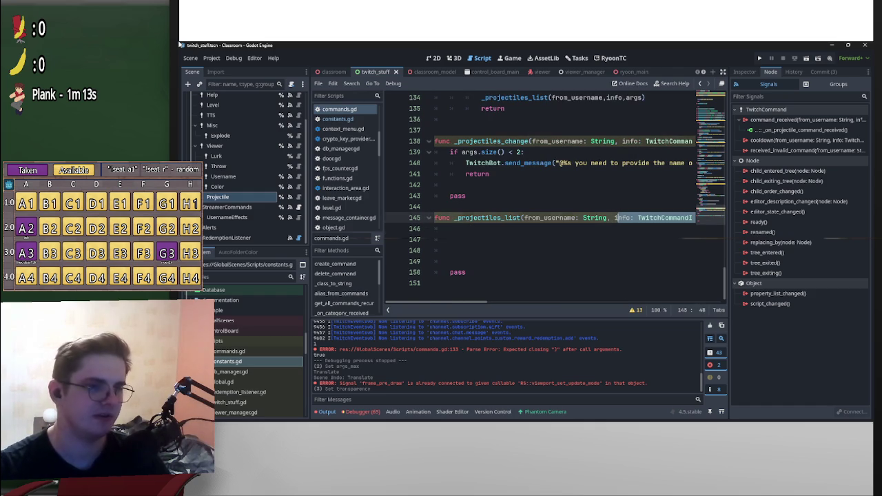
{"action": "key", "text": "shift+Left"}
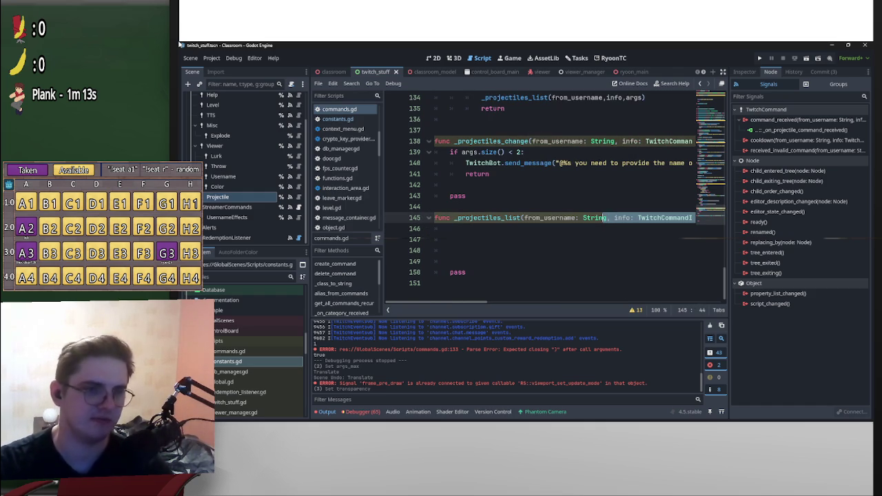
{"action": "key", "text": "BackSpace"}
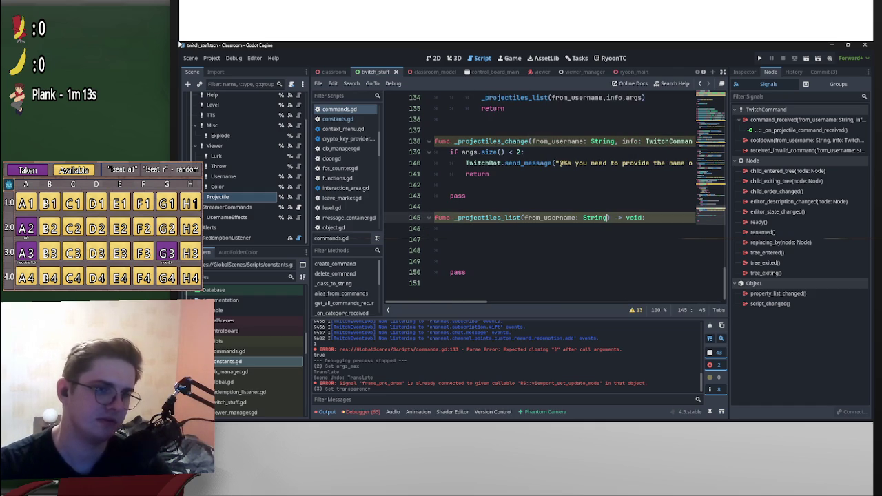
Drop the extra arguments from the "list" branch call and select the send_message line 140.
{"action": "scroll", "coordinate": [551, 207], "scroll_direction": "up", "scroll_amount": 3}
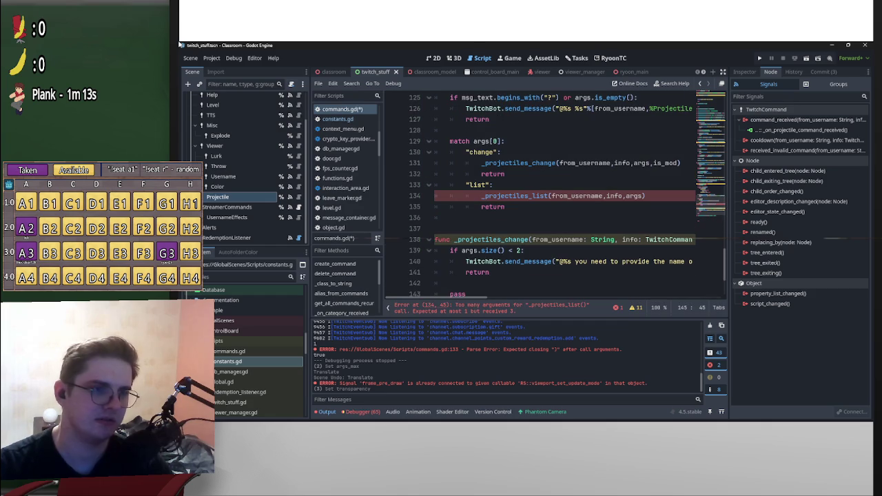
{"action": "left_click_drag", "start_coordinate": [602, 195], "coordinate": [640, 196]}
{"action": "key", "text": "BackSpace"}
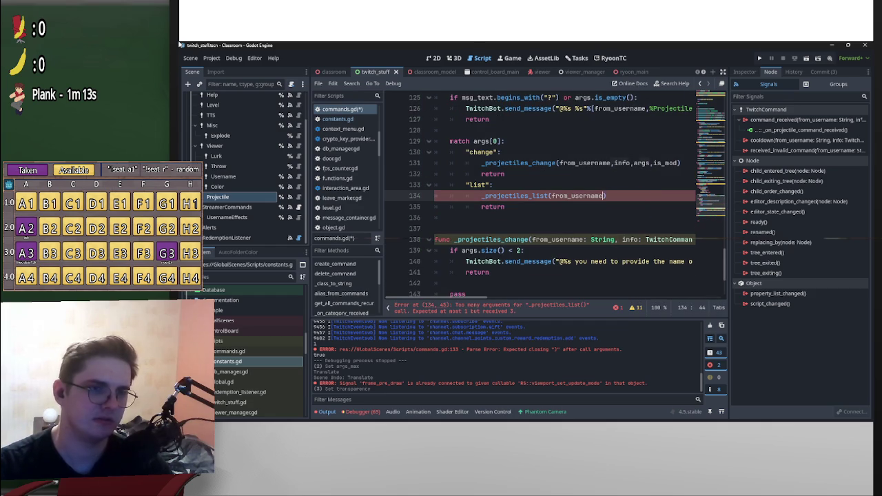
{"action": "scroll", "coordinate": [551, 206], "scroll_direction": "down", "scroll_amount": 3}
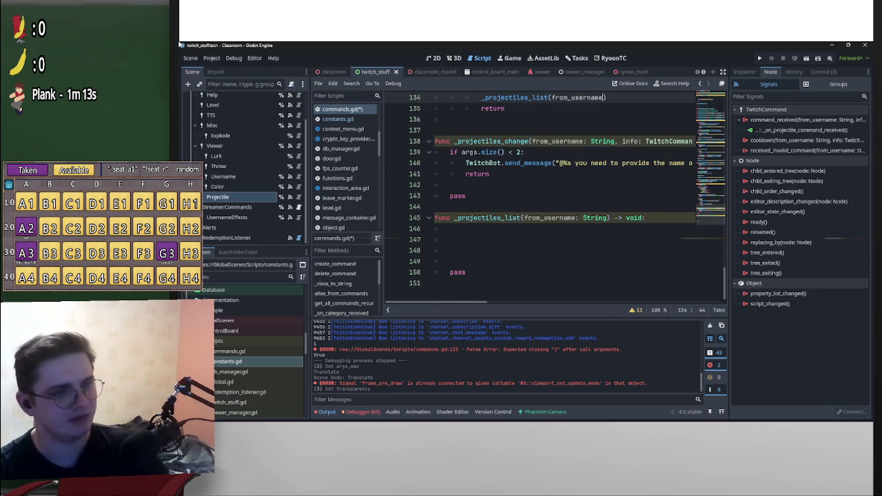
{"action": "mouse_move", "coordinate": [465, 163]}
{"action": "left_mouse_down"}
{"action": "mouse_move", "coordinate": [696, 162]}
{"action": "mouse_move", "coordinate": [441, 163]}
{"action": "mouse_move", "coordinate": [692, 163]}
{"action": "mouse_move", "coordinate": [685, 163]}
{"action": "left_mouse_up"}
{"action": "key", "text": "ctrl+c"}
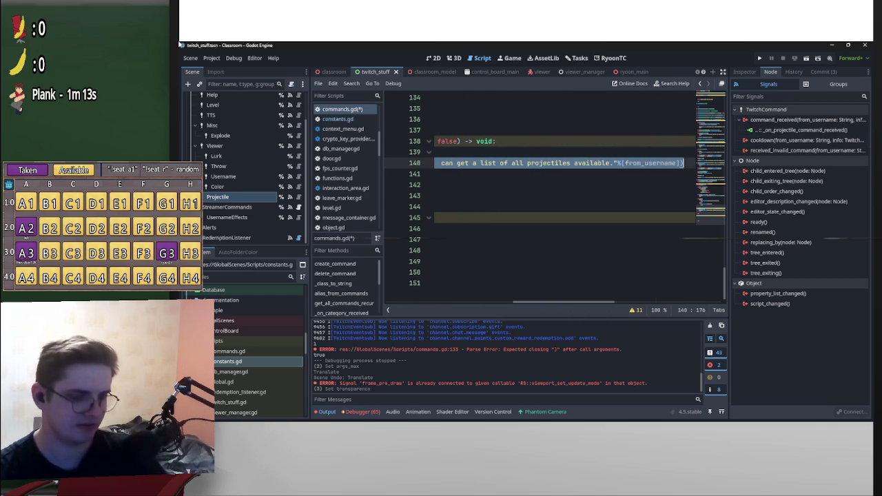
Paste send_message into _projectiles_list reading 'this is the list of available projectiles:', with a blank line above.
{"action": "left_click", "coordinate": [450, 240]}
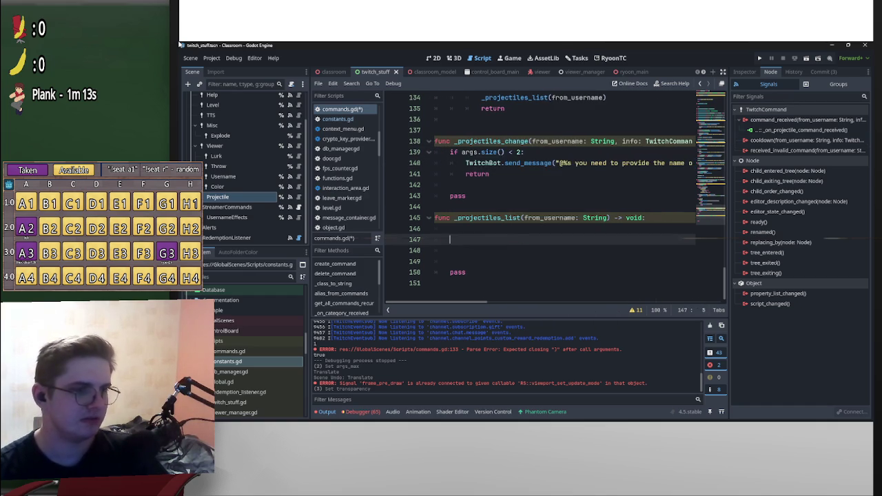
{"action": "key", "text": "ctrl+v"}
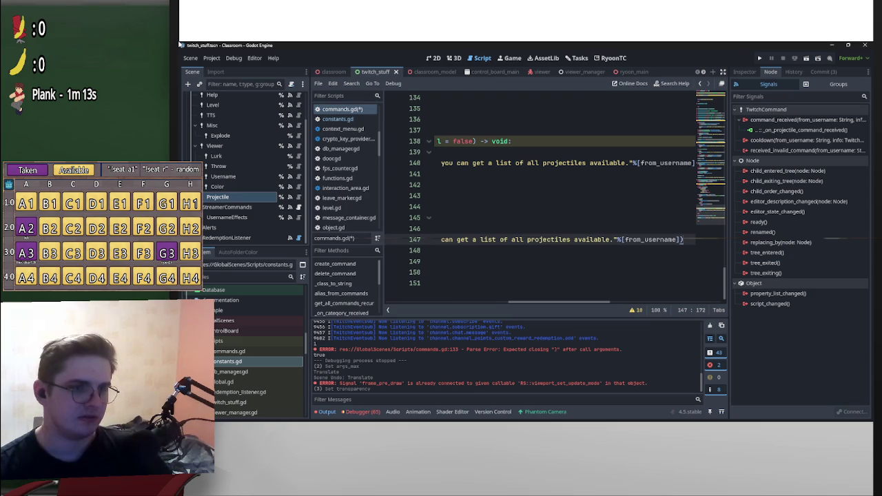
{"action": "mouse_move", "coordinate": [612, 239]}
{"action": "left_mouse_down"}
{"action": "mouse_move", "coordinate": [434, 218]}
{"action": "mouse_move", "coordinate": [559, 239]}
{"action": "left_mouse_up"}
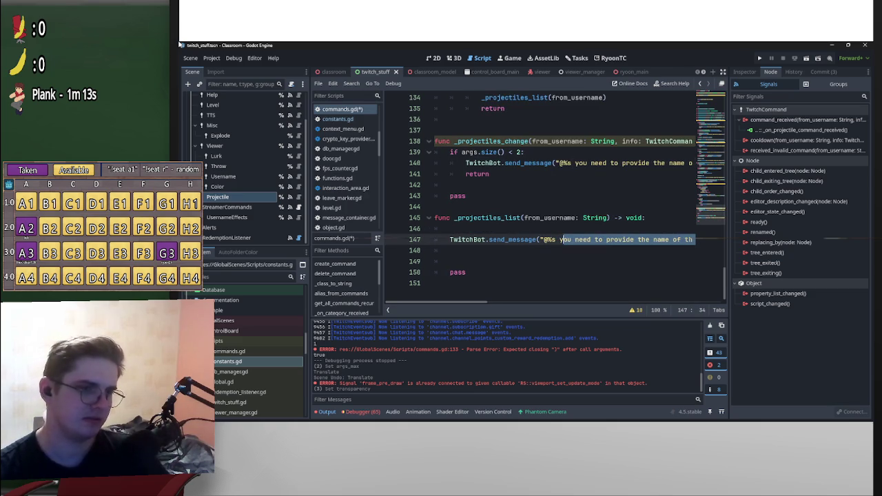
{"action": "type", "text": "this is "}
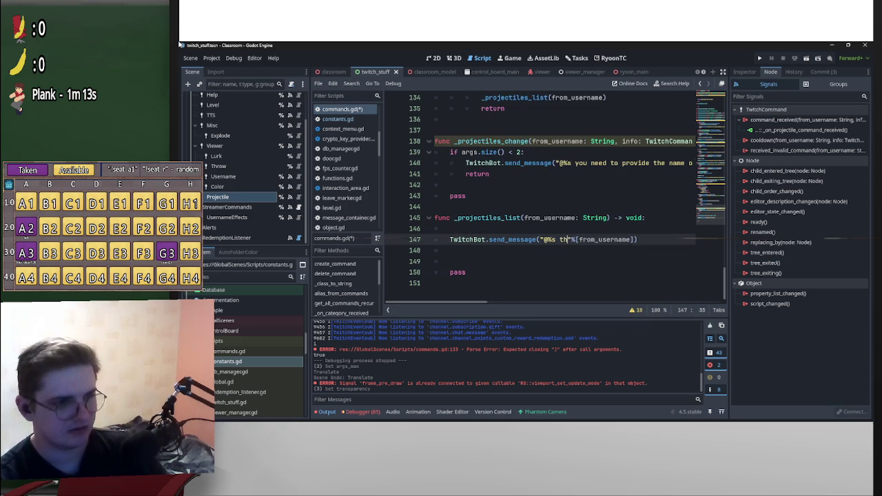
{"action": "type", "text": "the list "}
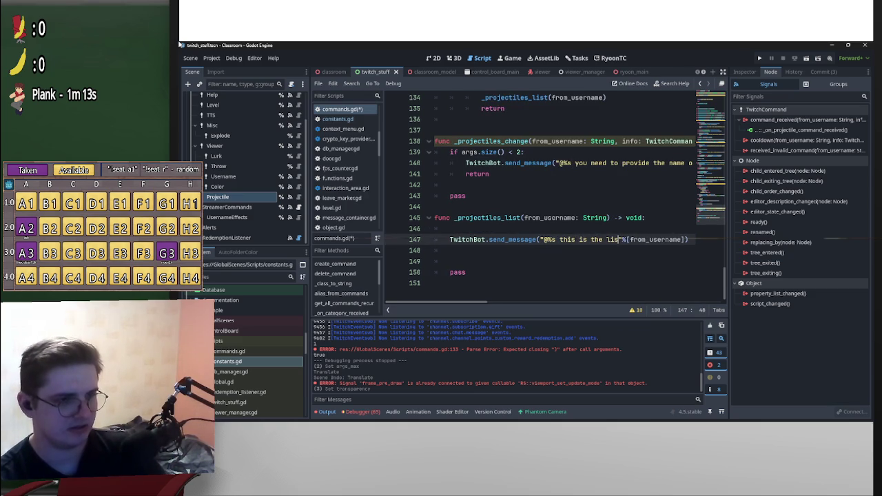
{"action": "type", "text": "of available"}
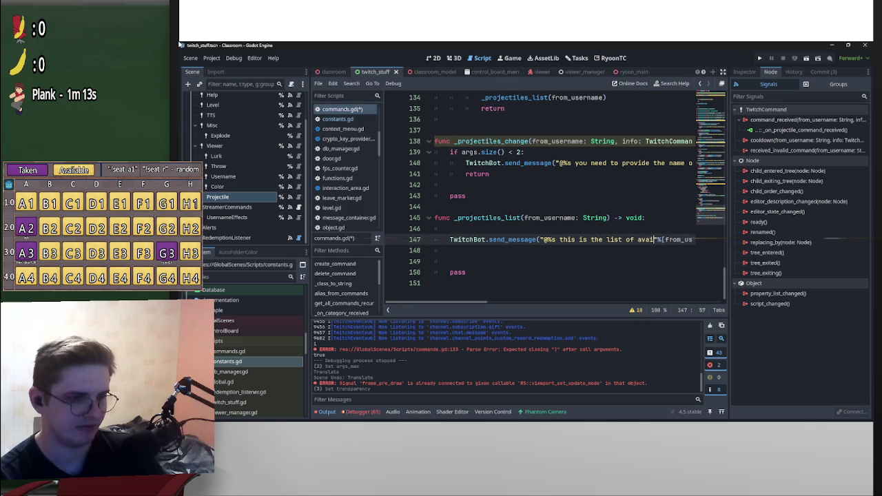
{"action": "type", "text": " projectiles"}
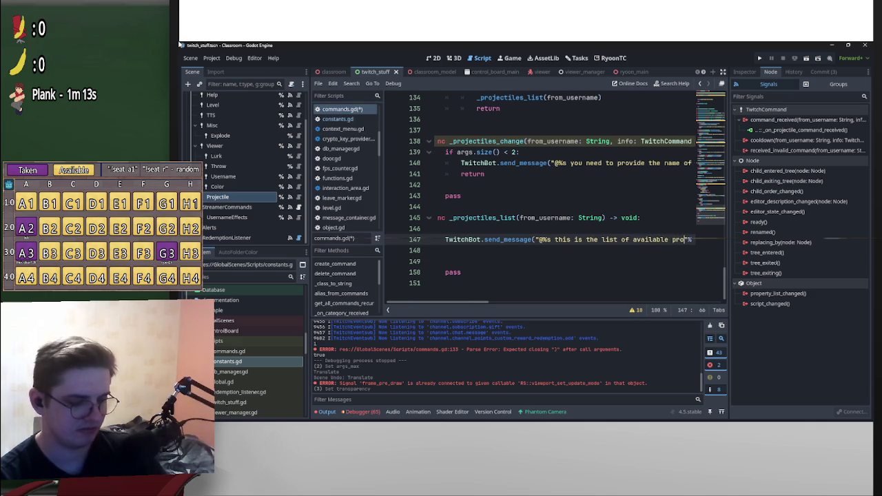
{"action": "type", "text": ":"}
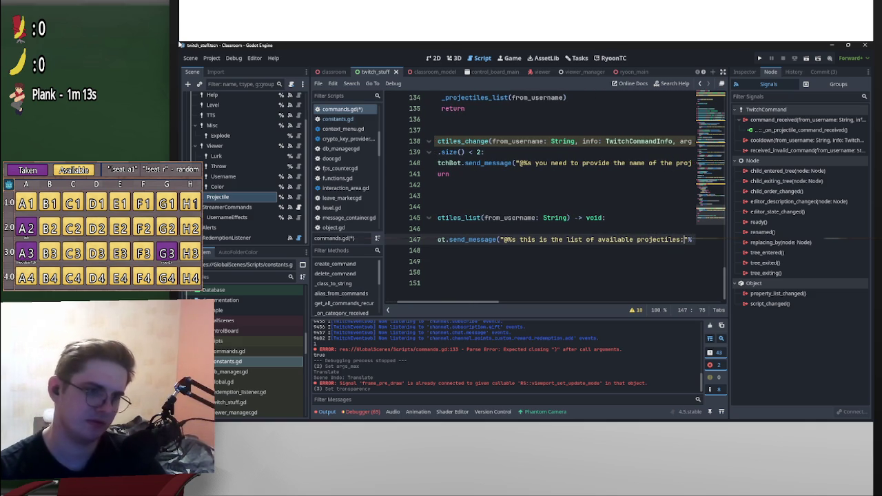
{"action": "left_click", "coordinate": [523, 218]}
{"action": "key", "text": "Down"}
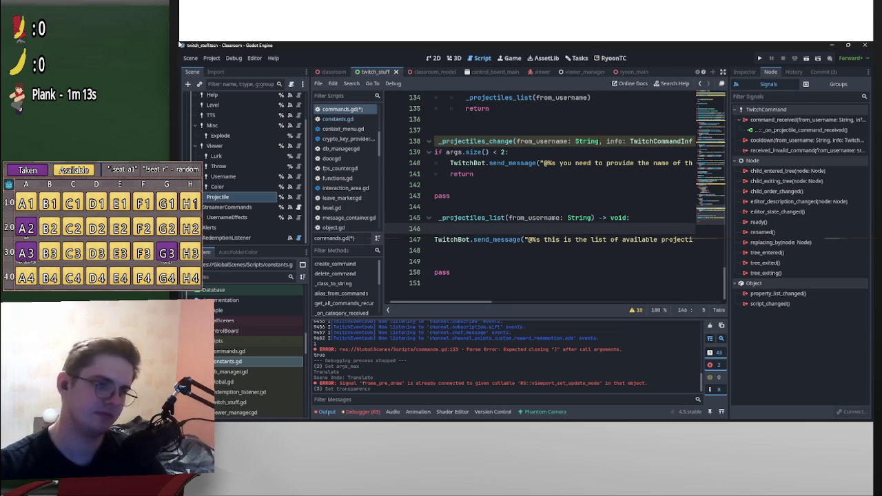
{"action": "key", "text": "Return"}
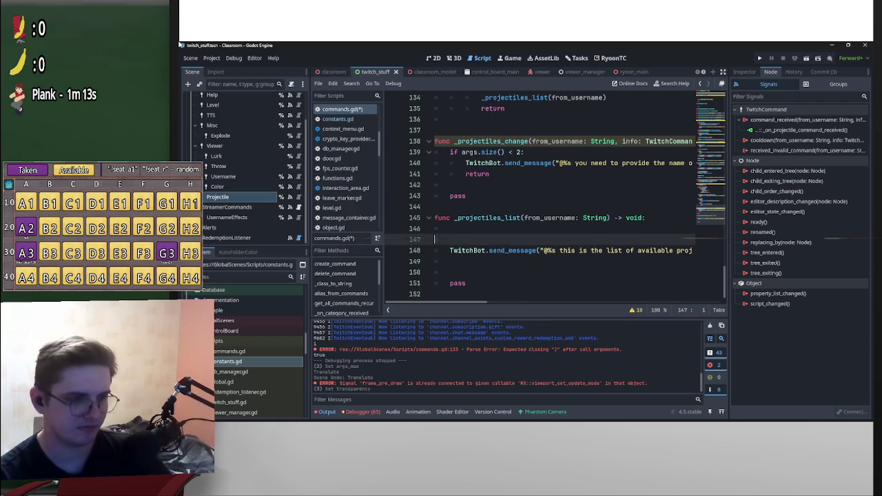
Declare var p_list_s:String in _projectiles_list.
{"action": "type", "text": "var "}
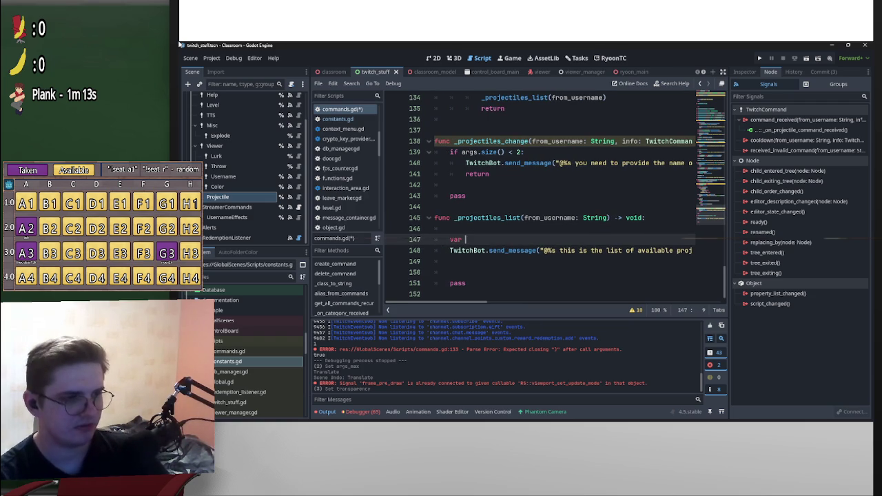
{"action": "type", "text": "p_list"}
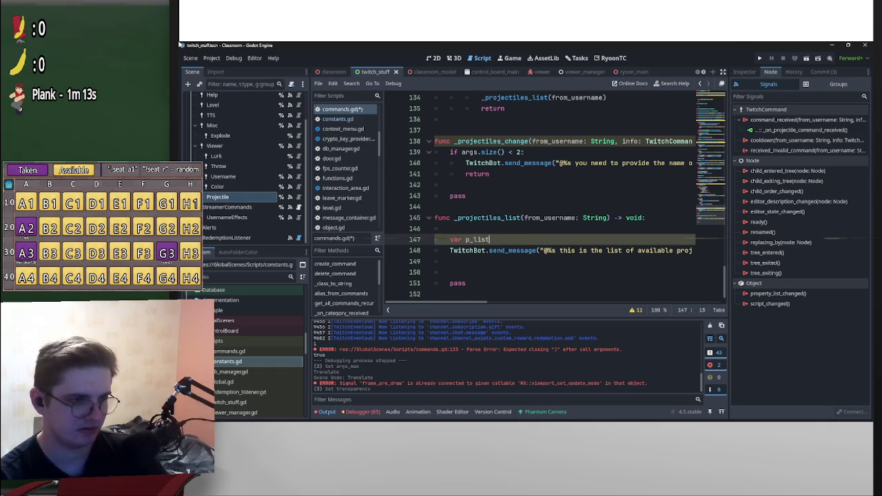
{"action": "type", "text": ":String"}
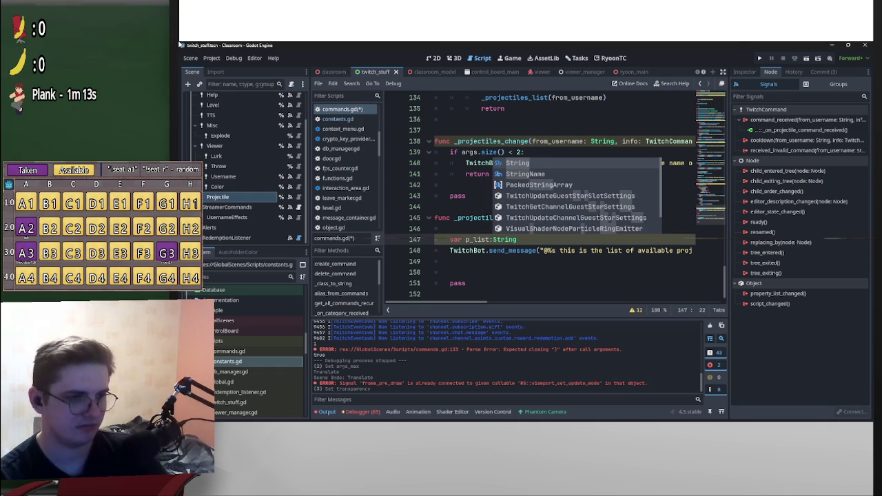
{"action": "key", "text": "Escape"}
{"action": "key", "text": "Up"}
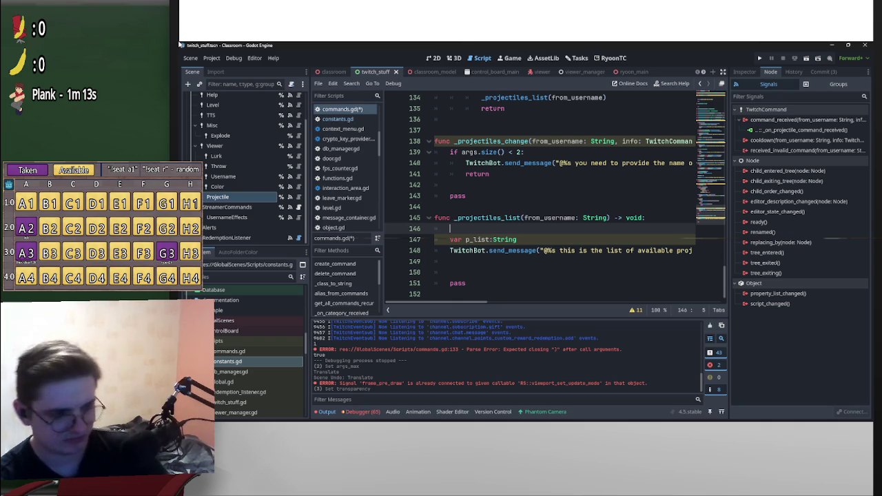
{"action": "key", "text": "Down"}
{"action": "key", "text": "ctrl+Right"}
{"action": "key", "text": "ctrl+Right"}
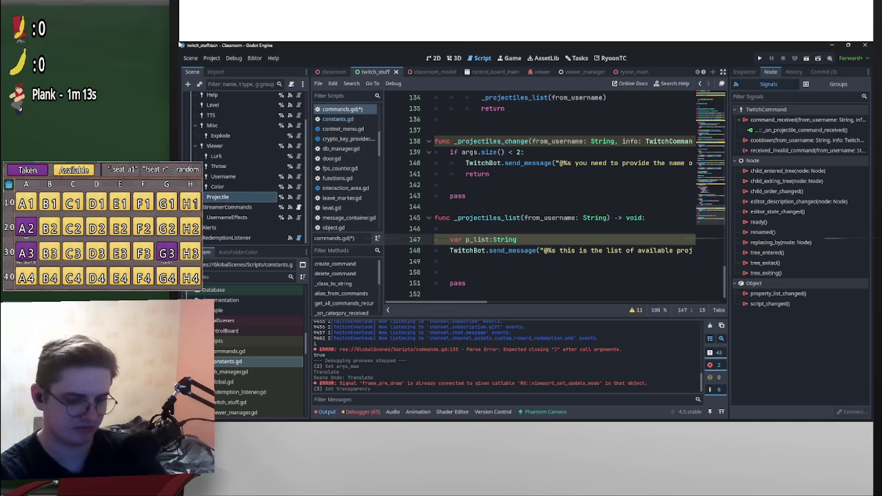
{"action": "type", "text": "_s"}
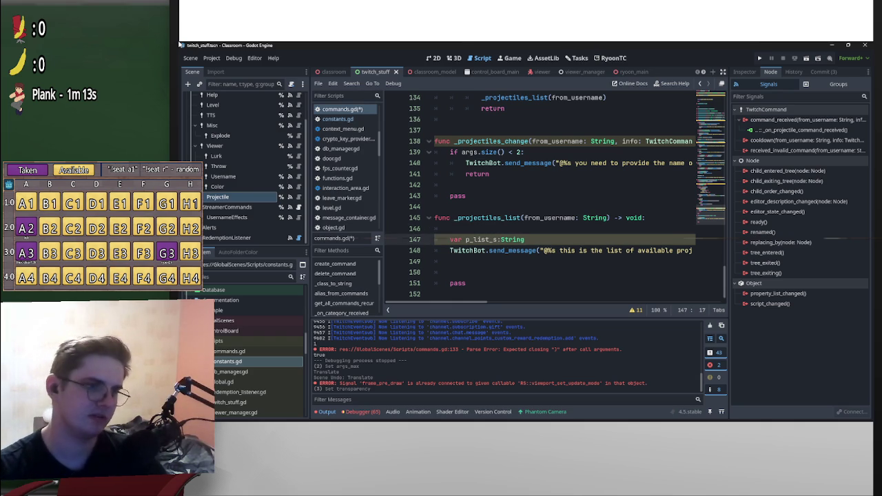
Add var p_list:PackedStringArray = Instancer._object_paths.keys() above it and open the keys documentation.
{"action": "key", "text": "Up"}
{"action": "type", "text": "var"}
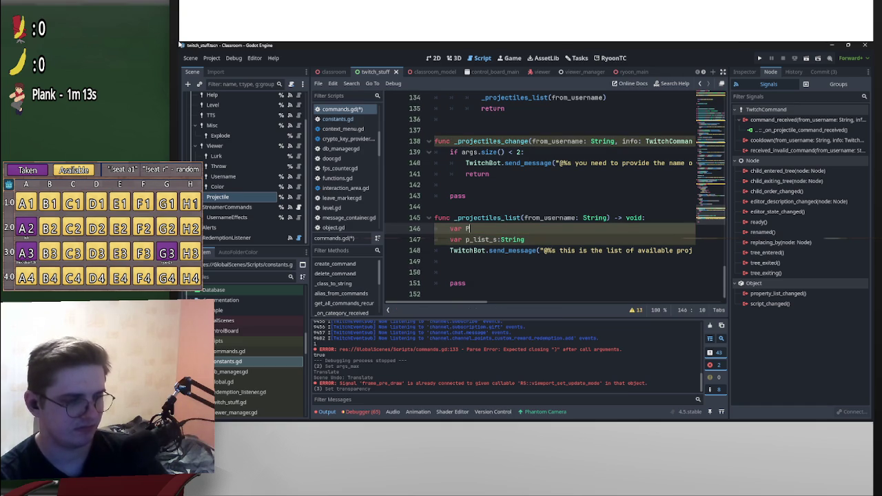
{"action": "key", "text": "BackSpace"}
{"action": "type", "text": "p_l"}
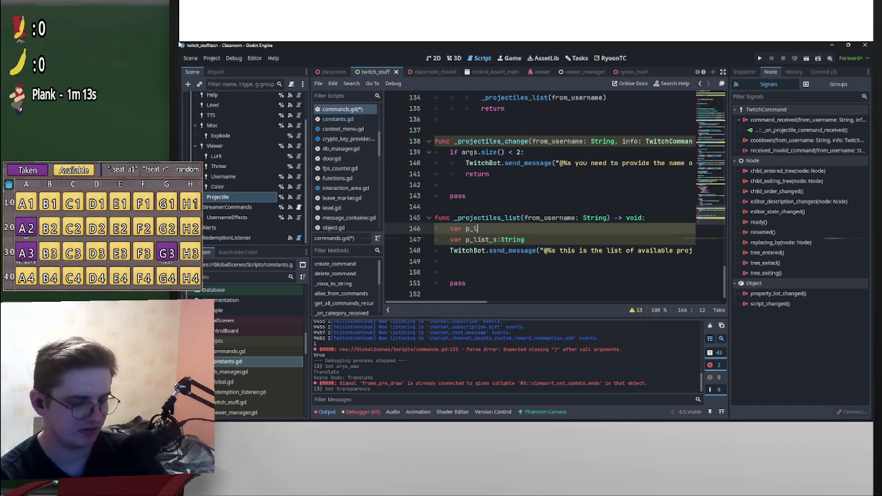
{"action": "type", "text": "ist:P"}
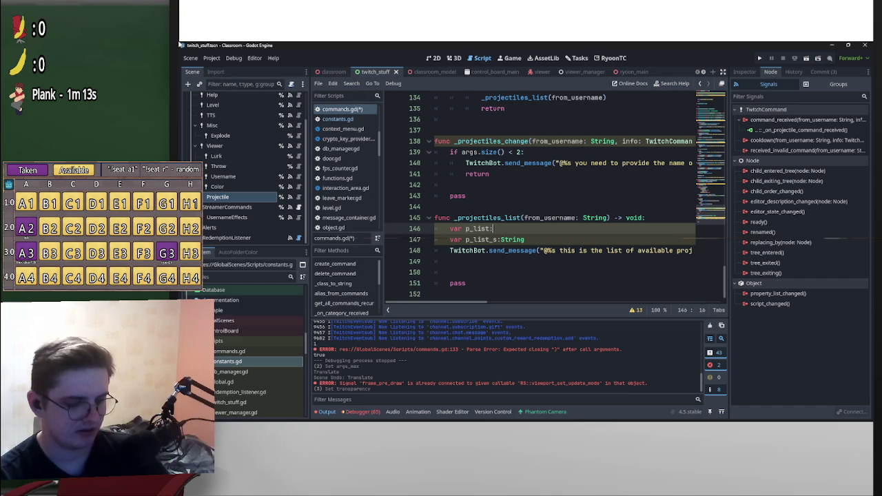
{"action": "type", "text": "ac"}
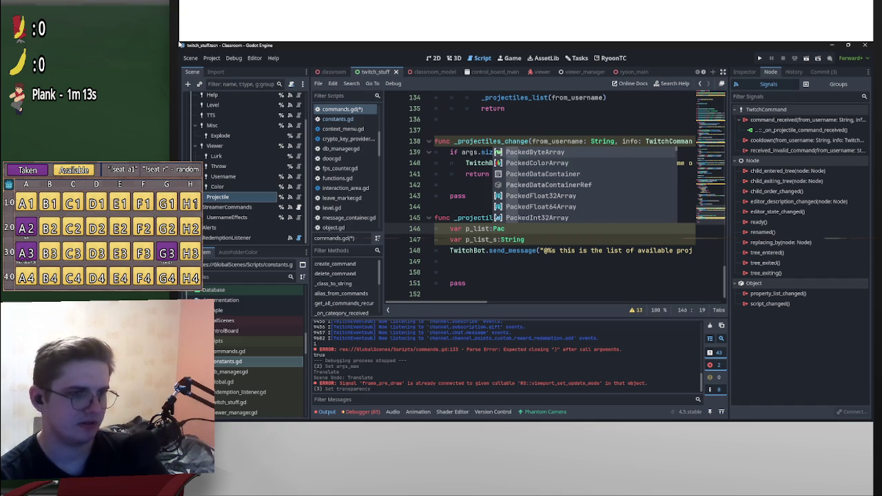
{"action": "type", "text": "kedS"}
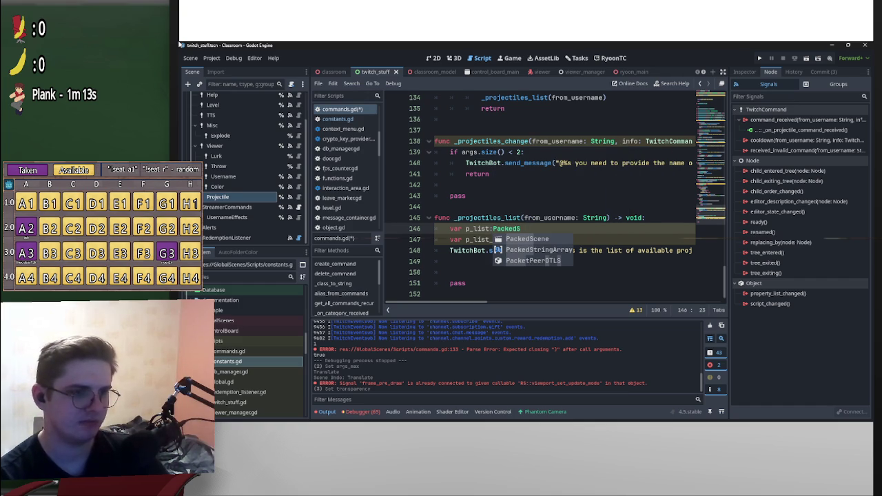
{"action": "type", "text": "t"}
{"action": "key", "text": "Return"}
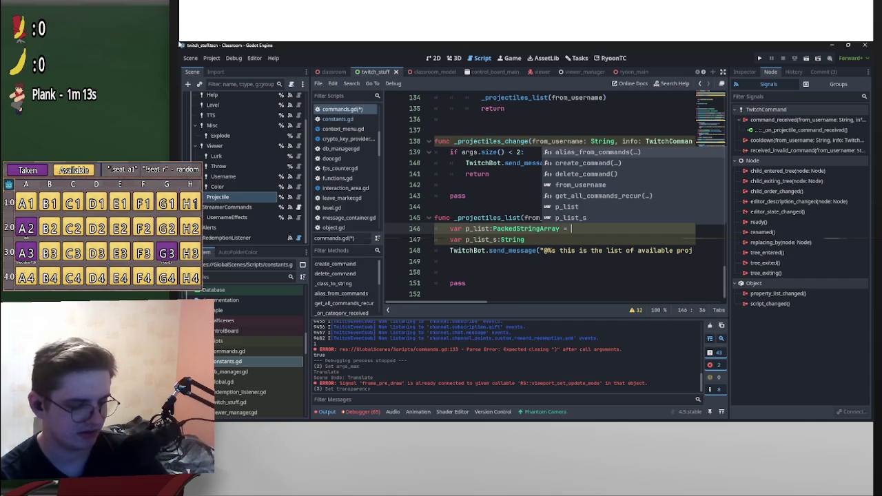
{"action": "type", "text": "Instancer"}
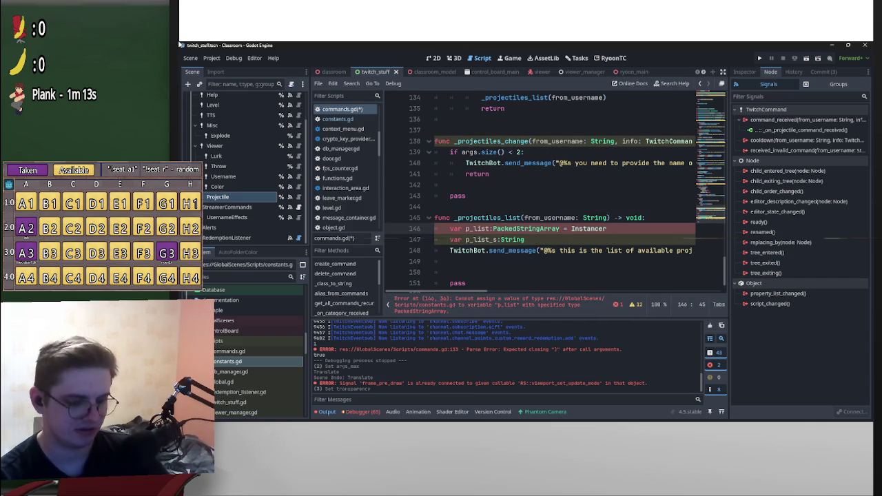
{"action": "type", "text": "."}
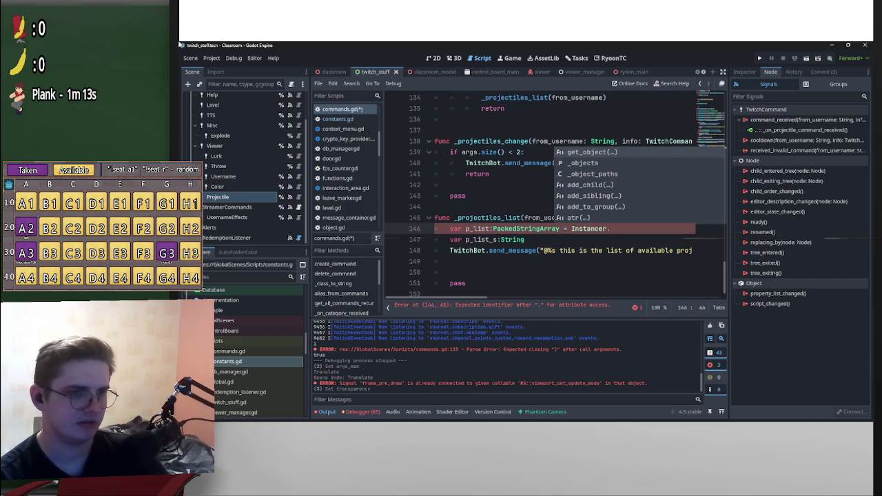
{"action": "key", "text": "Down"}
{"action": "key", "text": "Down"}
{"action": "key", "text": "Return"}
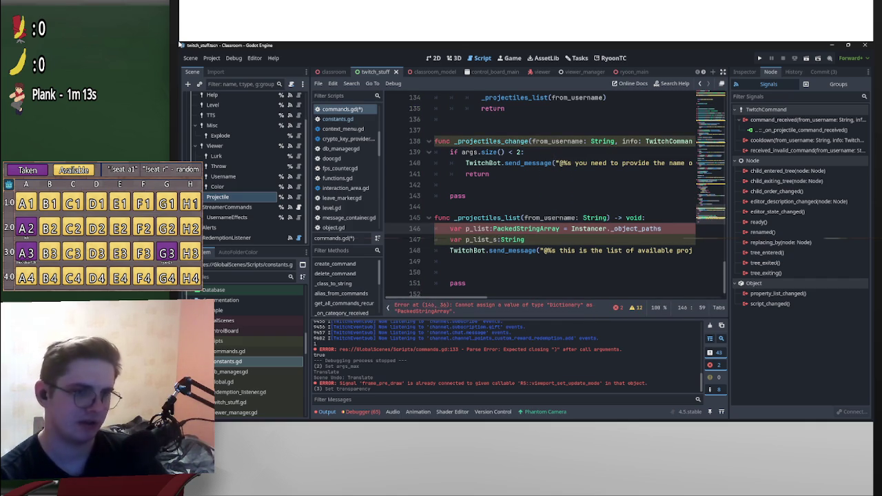
{"action": "type", "text": ".keys"}
{"action": "key", "text": "Return"}
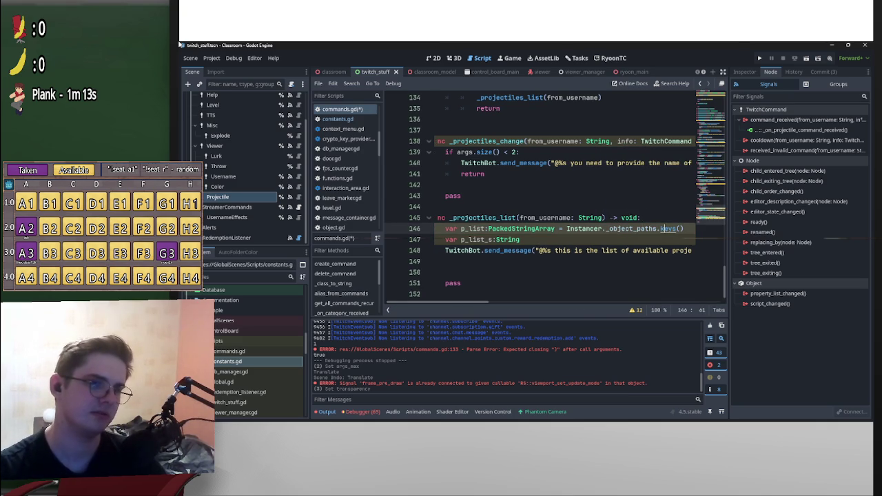
{"action": "key", "text": "alt+F1"}
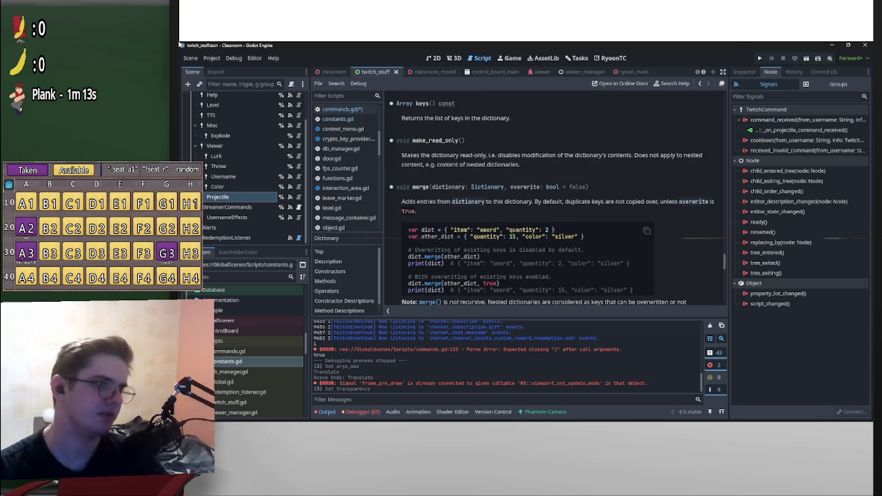
Back in commands.gd, look up the PackedStringArray class reference, then close it.
{"action": "key", "text": "alt+Left"}
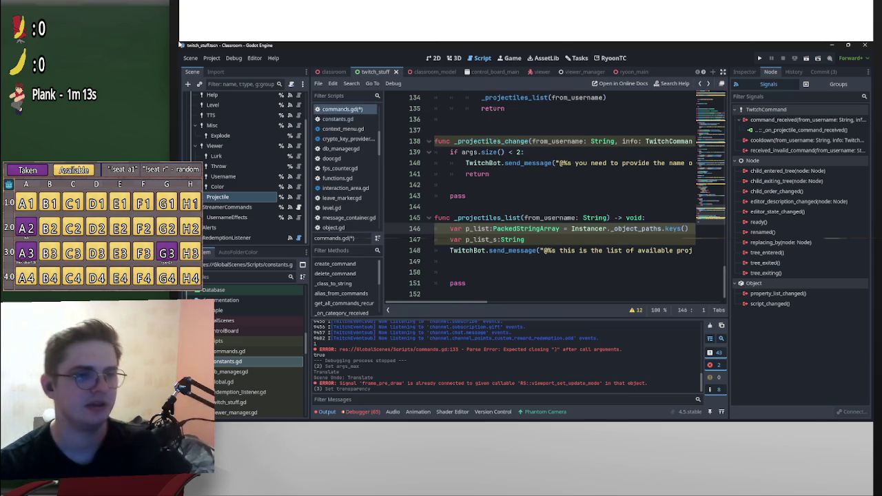
{"action": "key", "text": "ctrl+Right"}
{"action": "key", "text": "ctrl+Right"}
{"action": "key", "text": "ctrl+Right"}
{"action": "key", "text": "ctrl+shift+Left"}
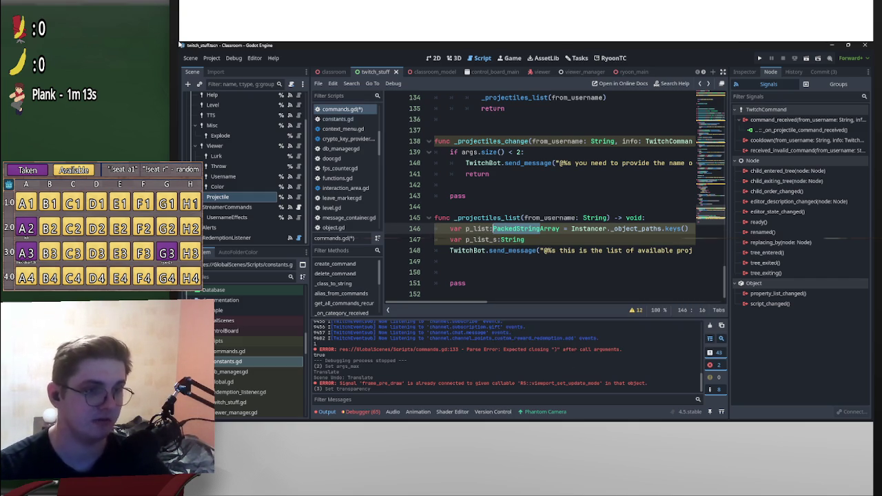
{"action": "key", "text": "alt+F1"}
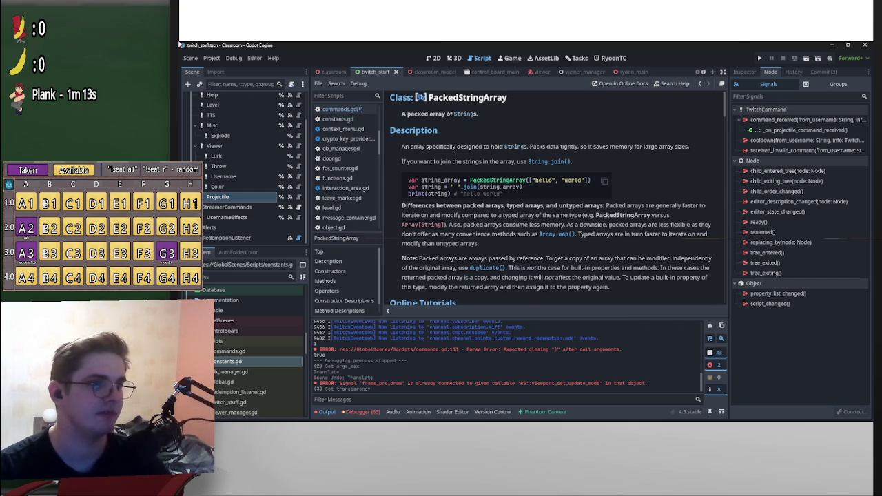
{"action": "scroll", "coordinate": [551, 200], "scroll_direction": "down", "scroll_amount": 4}
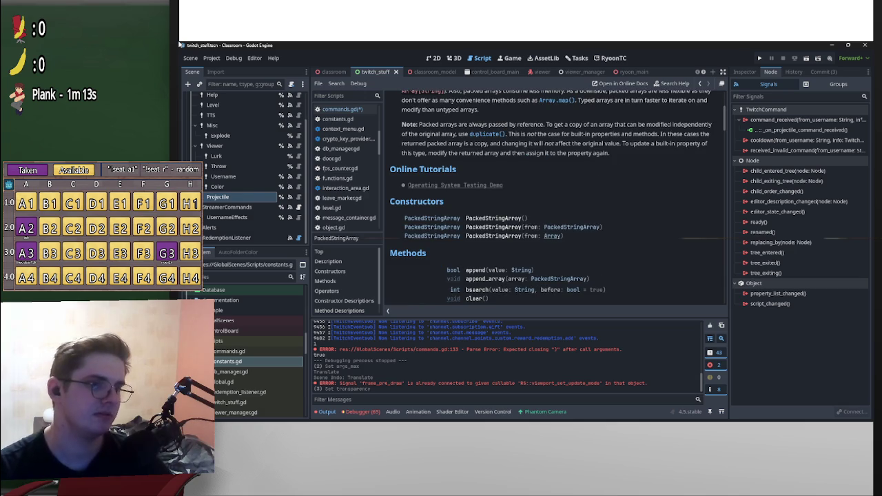
{"action": "key", "text": "ctrl+w"}
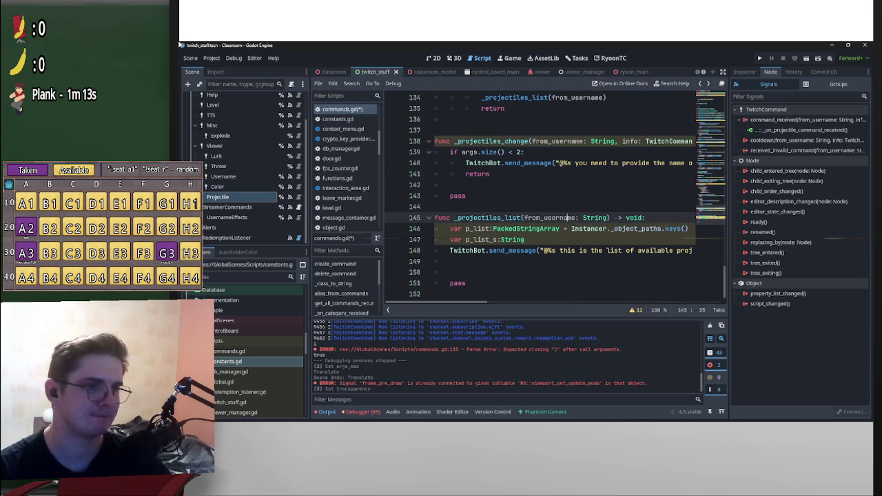
Rewrite line 146 as p_list := PackedStringArray(Instancer._object_paths.keys()).
{"action": "double_click", "coordinate": [545, 228]}
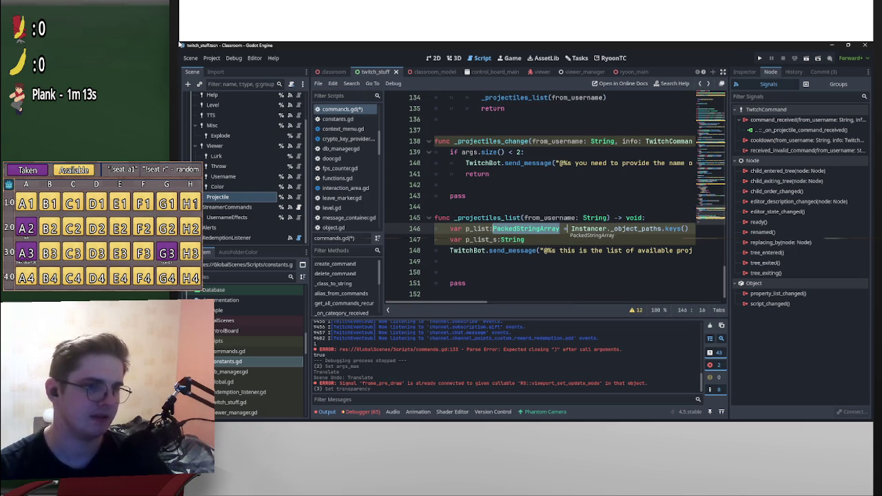
{"action": "left_click_drag", "start_coordinate": [525, 228], "coordinate": [571, 228]}
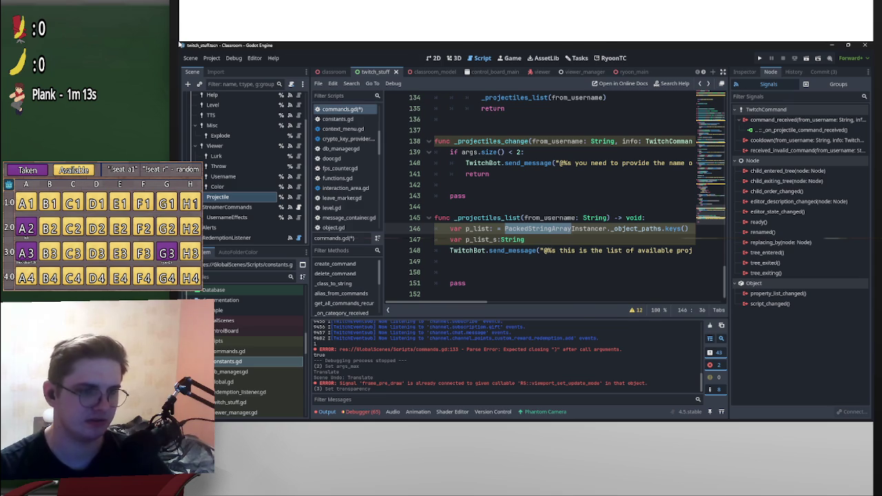
{"action": "left_click", "coordinate": [571, 228]}
{"action": "type", "text": "("}
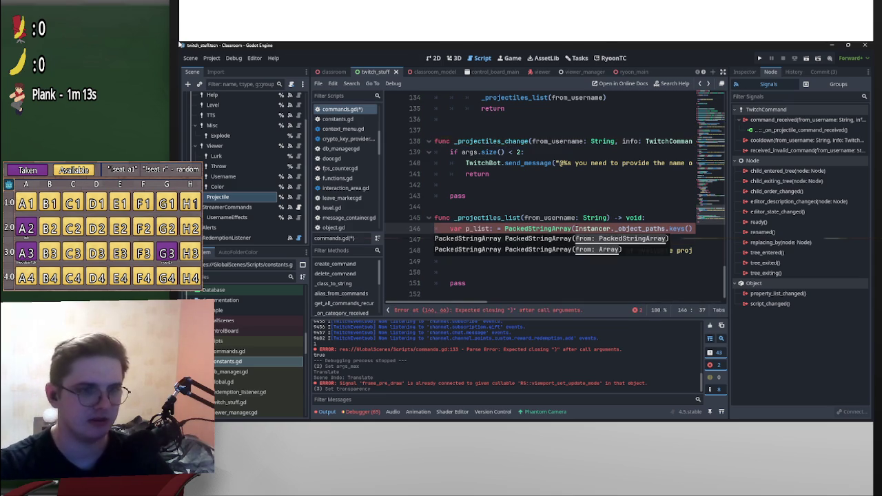
{"action": "key", "text": "End"}
{"action": "type", "text": ")"}
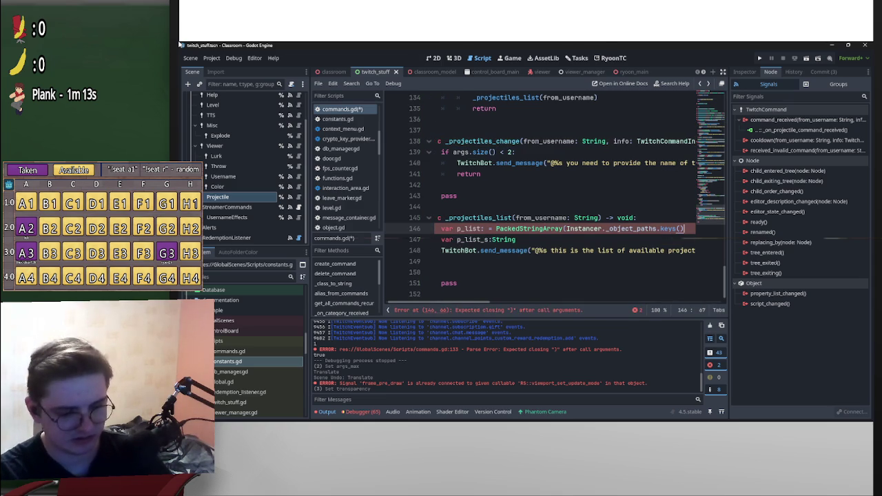
{"action": "type", "text": ")"}
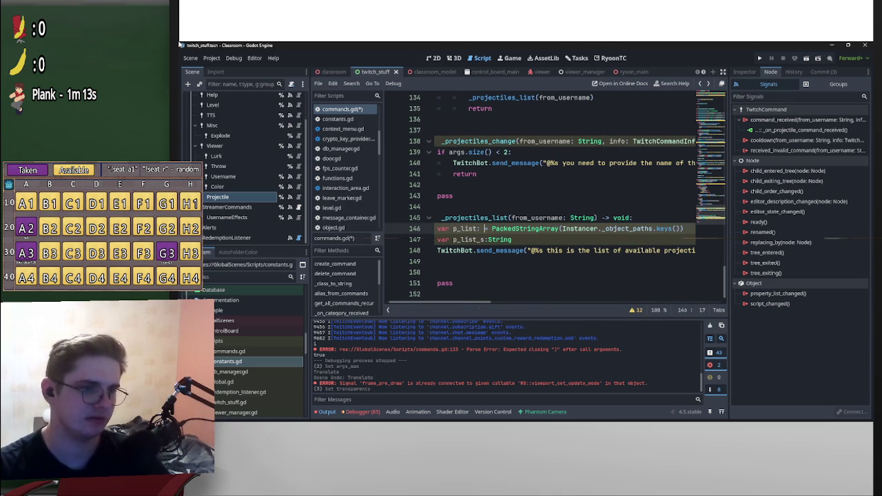
{"action": "key", "text": "BackSpace"}
{"action": "key", "text": "ctrl+Right"}
{"action": "key", "text": "shift+ctrl+Left"}
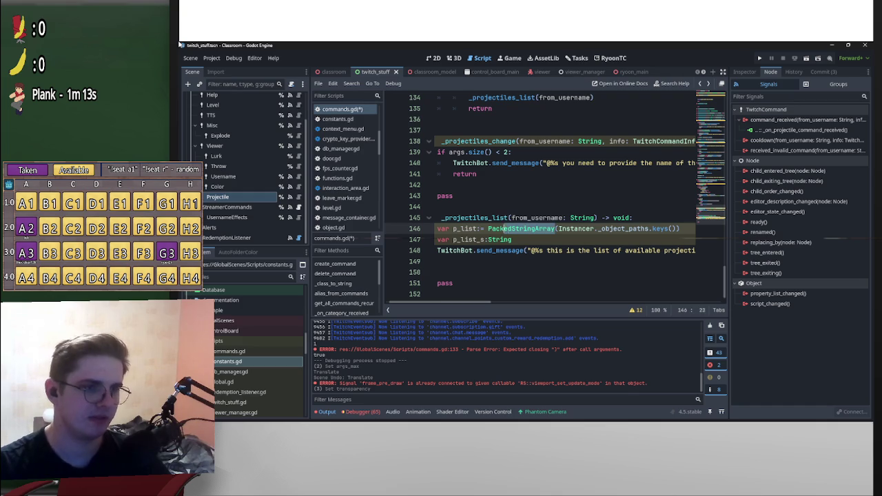
{"action": "key", "text": "ctrl+c"}
{"action": "key", "text": "Left"}
{"action": "key", "text": "Left"}
{"action": "key", "text": "Left"}
{"action": "key", "text": "ctrl+v"}
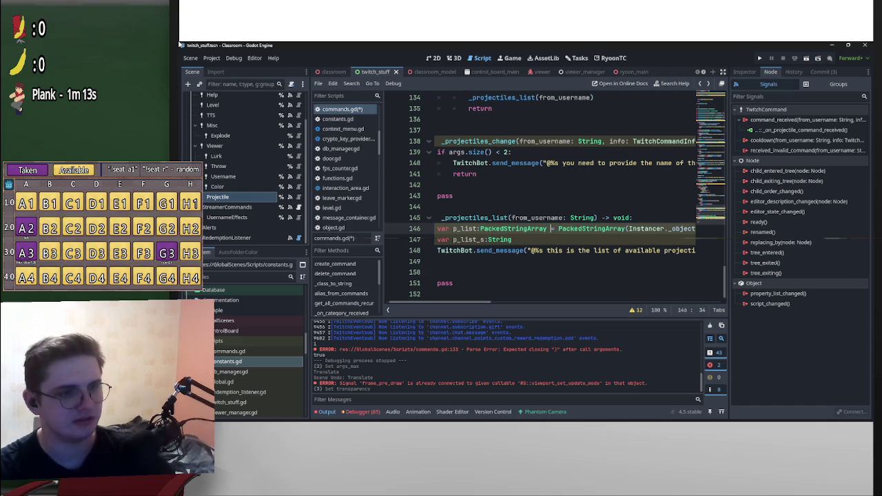
{"action": "scroll", "coordinate": [543, 199], "scroll_direction": "right", "scroll_amount": 5}
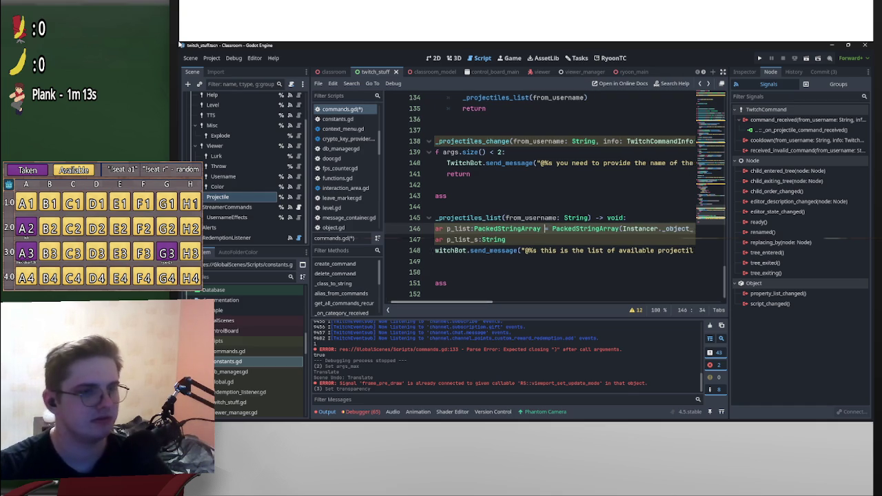
{"action": "scroll", "coordinate": [542, 199], "scroll_direction": "left", "scroll_amount": 6}
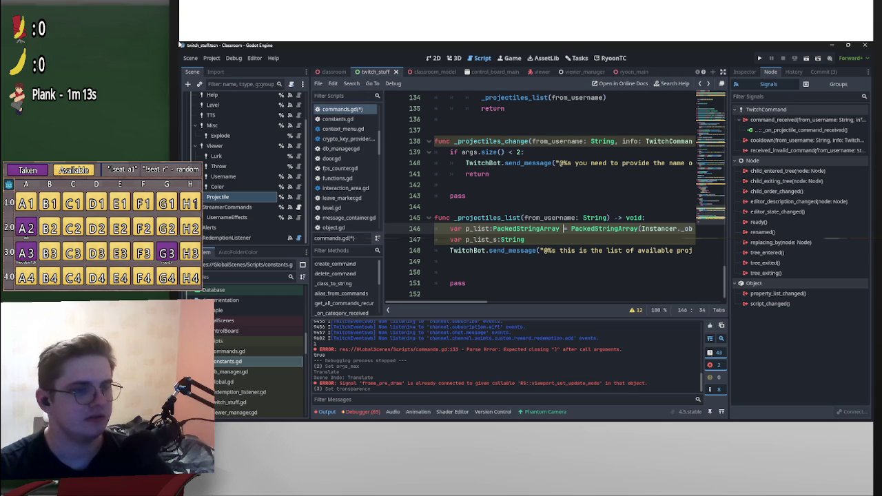
{"action": "key", "text": "ctrl+shift+Left"}
{"action": "key", "text": "BackSpace"}
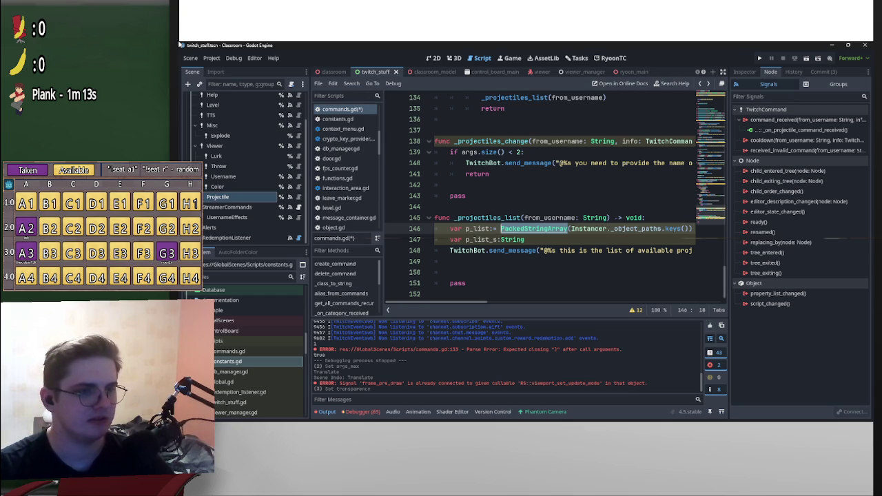
{"action": "left_click", "coordinate": [522, 229]}
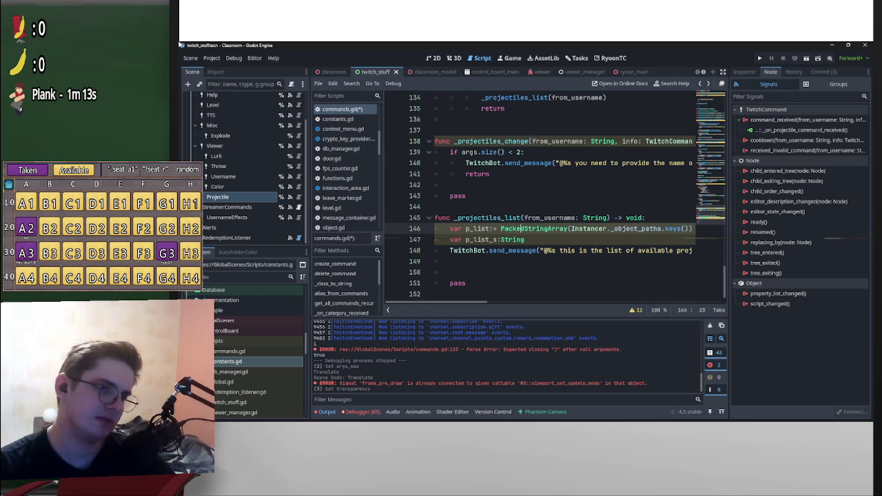
Start assigning p_list_s = p_list on line 147.
{"action": "key", "text": "Down"}
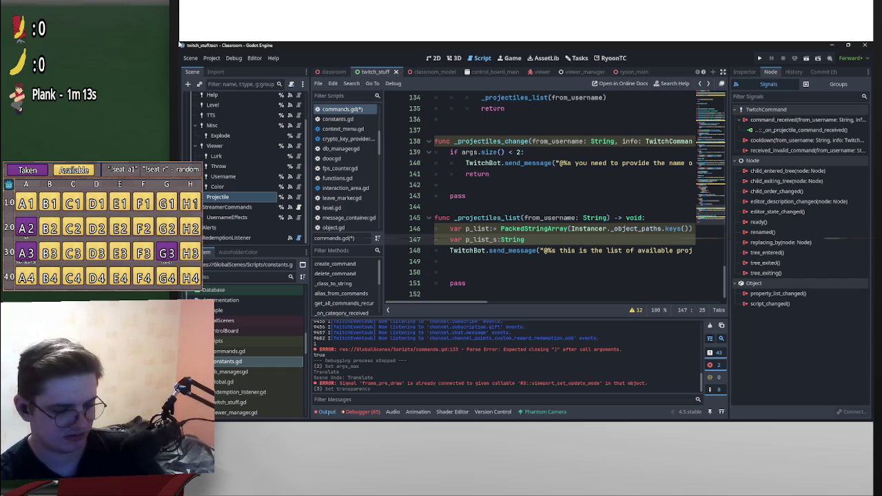
{"action": "type", "text": "p"}
{"action": "key", "text": "BackSpace"}
{"action": "key", "text": "BackSpace"}
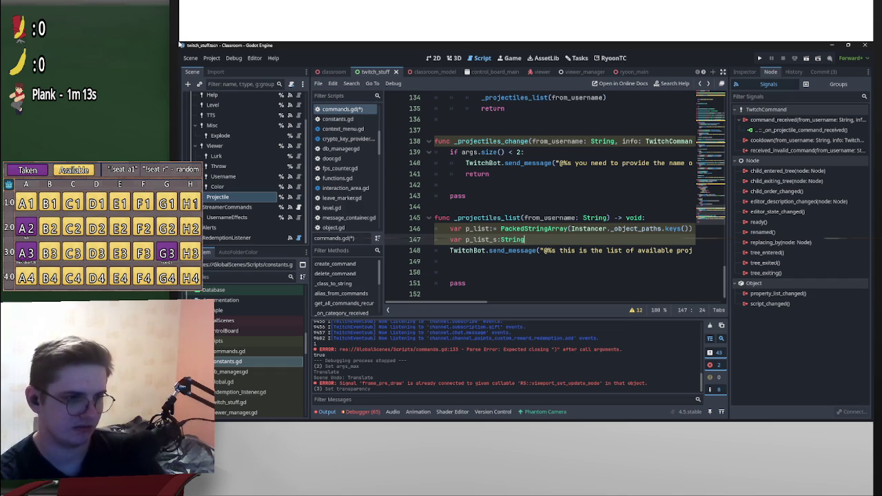
{"action": "type", "text": " = p"}
{"action": "type", "text": "_list"}
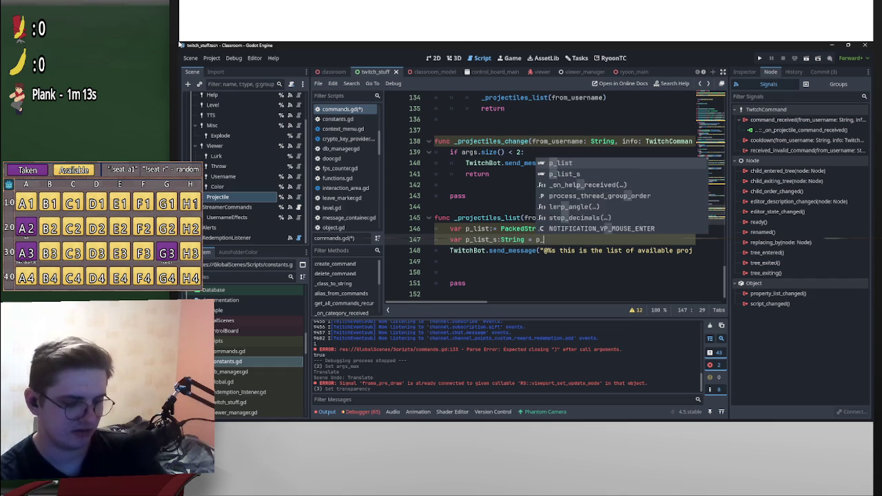
Complete p_list_s = p_list and read the PackedStringArray reference down to its constructor descriptions.
{"action": "left_click", "coordinate": [497, 229]}
{"action": "left_click", "coordinate": [503, 228], "text": "ctrl"}
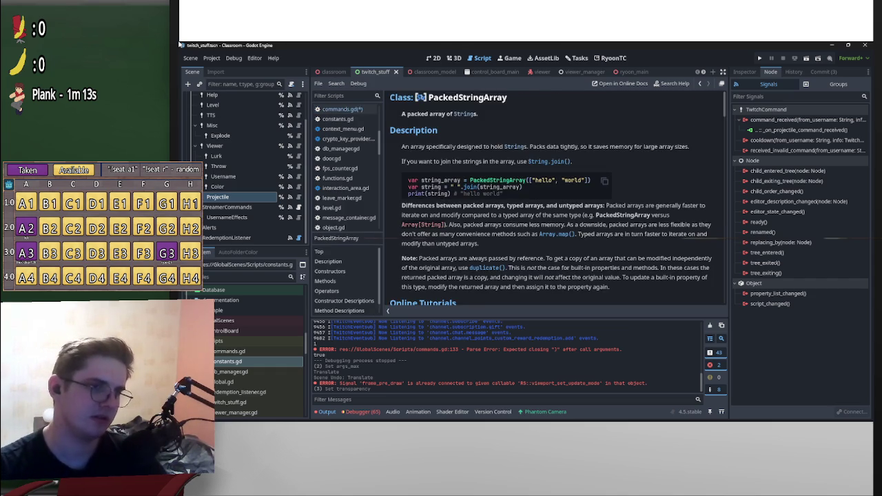
{"action": "scroll", "coordinate": [503, 228], "scroll_direction": "down", "scroll_amount": 5}
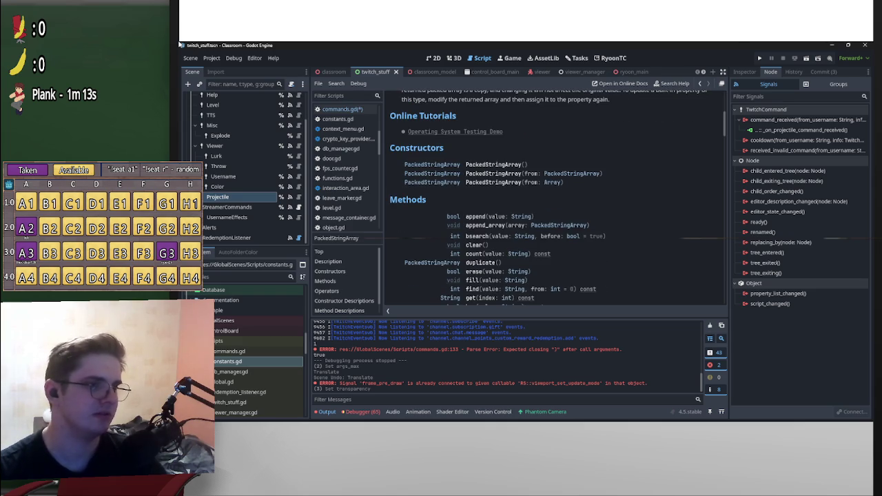
{"action": "scroll", "coordinate": [551, 200], "scroll_direction": "down", "scroll_amount": 2}
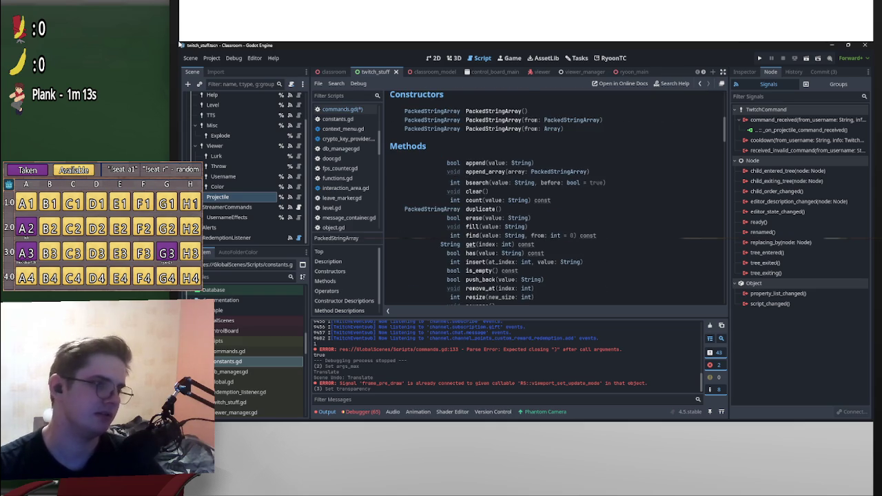
{"action": "scroll", "coordinate": [496, 199], "scroll_direction": "down", "scroll_amount": 1}
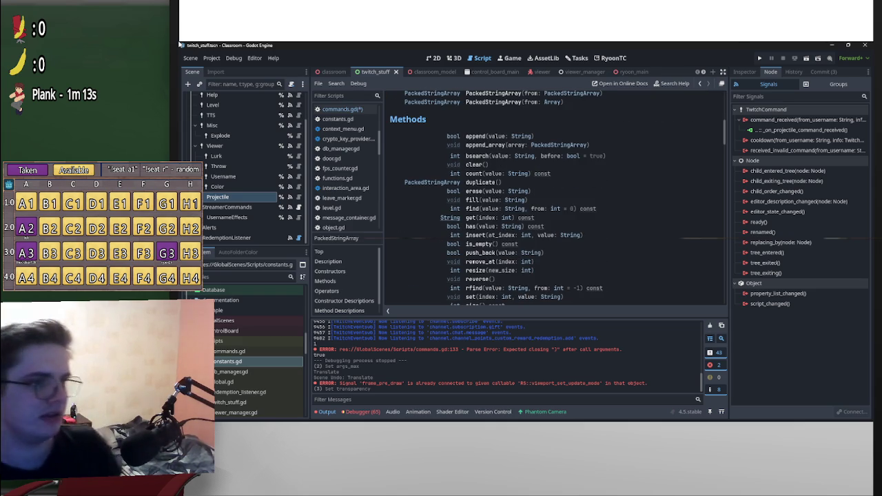
{"action": "scroll", "coordinate": [551, 200], "scroll_direction": "down", "scroll_amount": 2}
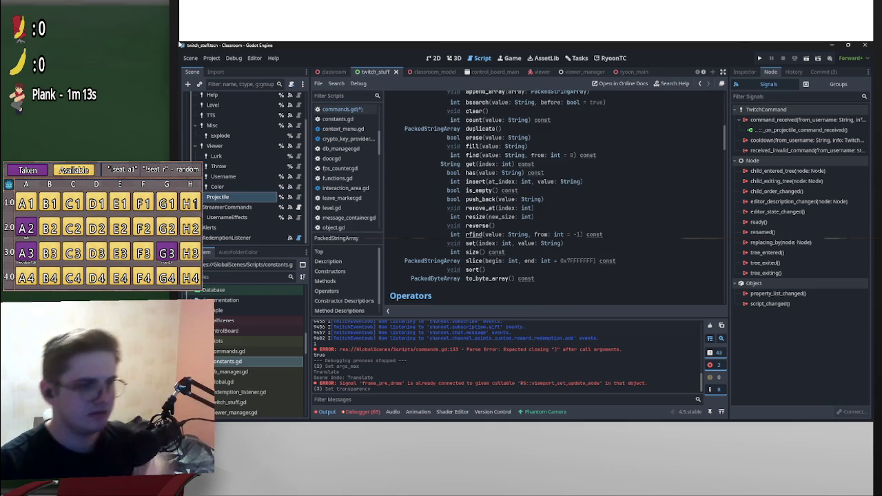
{"action": "scroll", "coordinate": [551, 200], "scroll_direction": "up", "scroll_amount": 3}
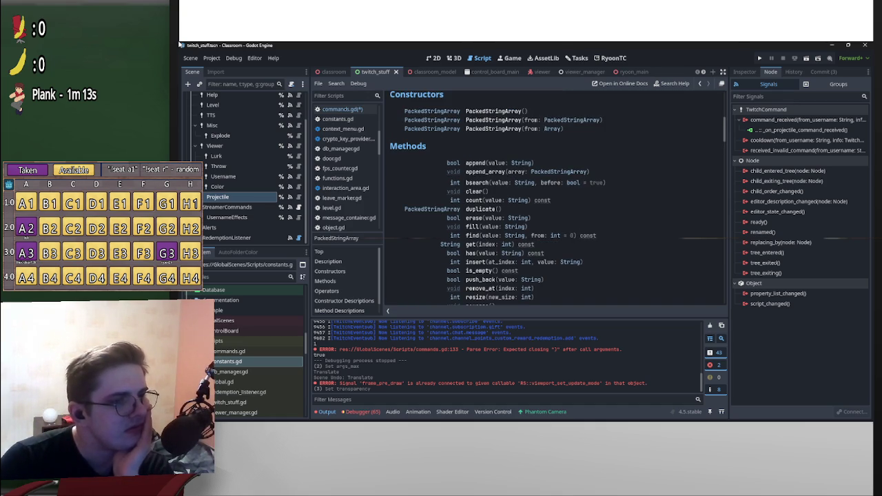
{"action": "scroll", "coordinate": [551, 200], "scroll_direction": "down", "scroll_amount": 1}
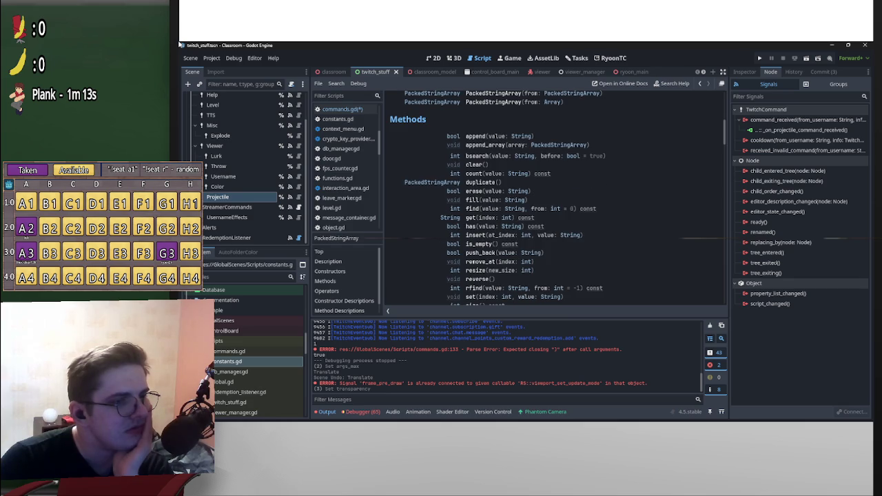
{"action": "scroll", "coordinate": [551, 200], "scroll_direction": "down", "scroll_amount": 2}
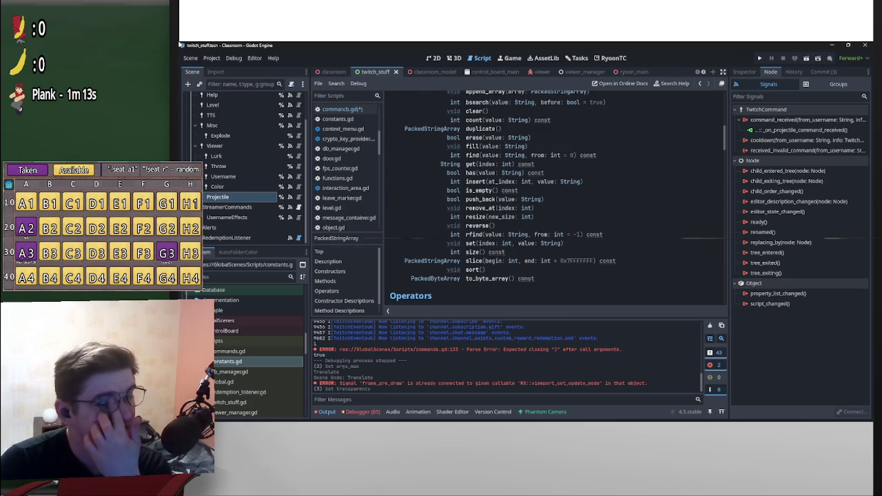
{"action": "scroll", "coordinate": [551, 200], "scroll_direction": "down", "scroll_amount": 3}
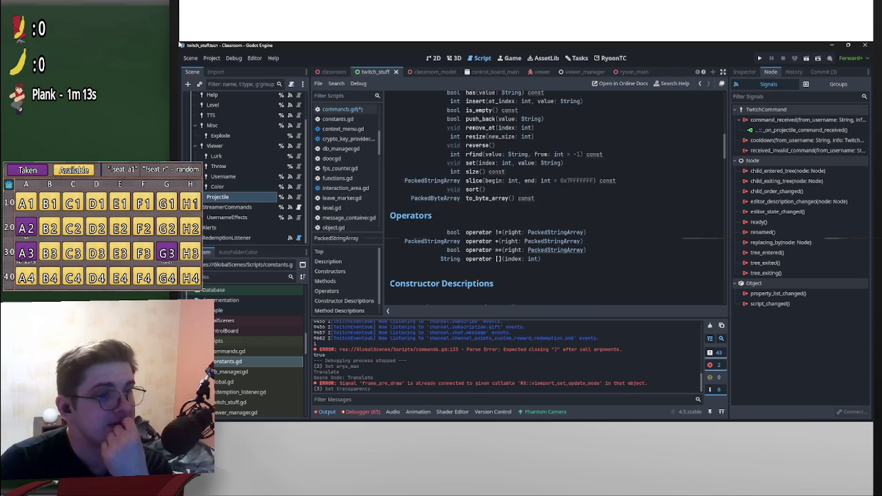
{"action": "scroll", "coordinate": [551, 199], "scroll_direction": "down", "scroll_amount": 5}
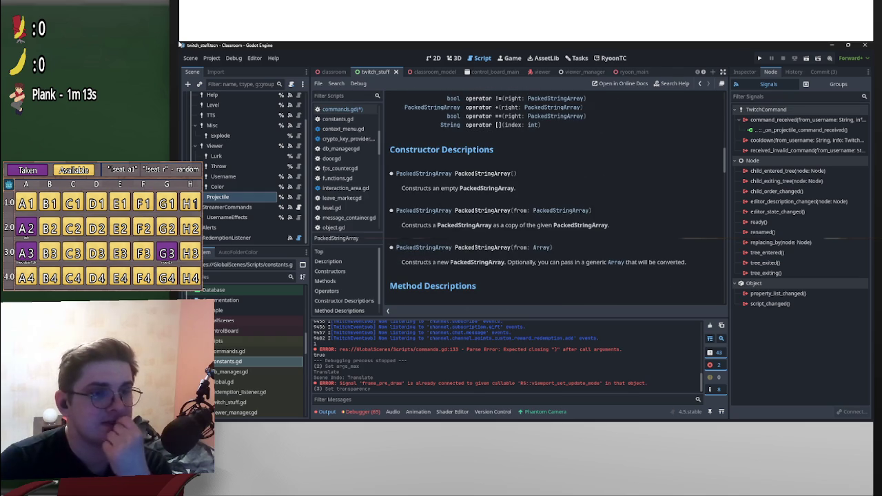
Change line 146 to p_list: Array = Instancer._object_paths.keys(), removing the PackedStringArray wrapper.
{"action": "key", "text": "alt+Left"}
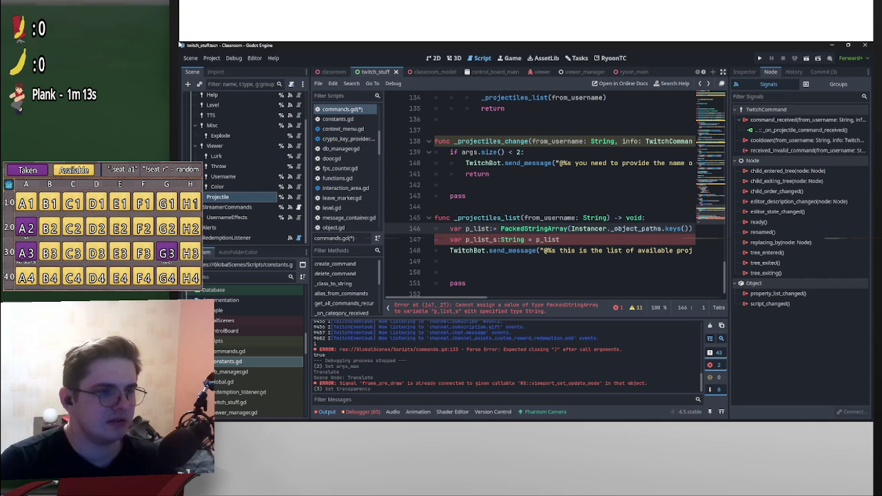
{"action": "key", "text": "ctrl+Right"}
{"action": "key", "text": "ctrl+Right"}
{"action": "key", "text": "ctrl+Right"}
{"action": "key", "text": "shift+Left"}
{"action": "key", "text": "shift+Left"}
{"action": "key", "text": "shift+Left"}
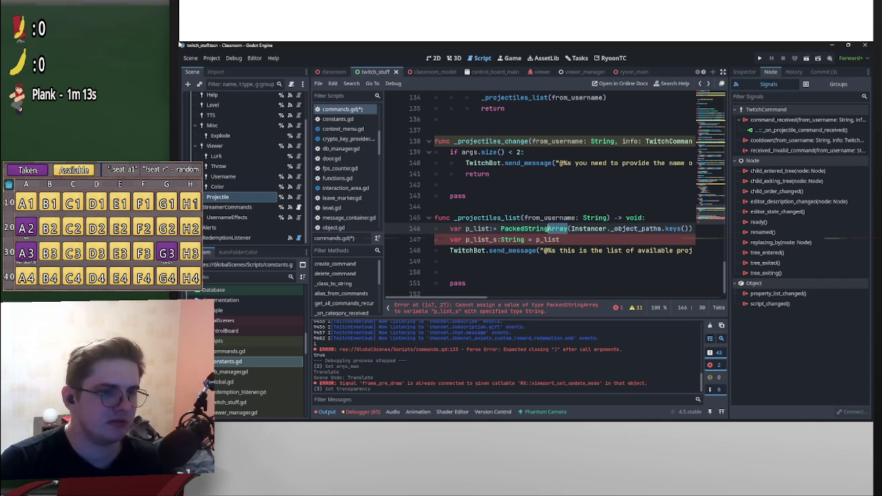
{"action": "key", "text": "ctrl+x"}
{"action": "key", "text": "ctrl+Left"}
{"action": "key", "text": "ctrl+Left"}
{"action": "key", "text": "ctrl+v"}
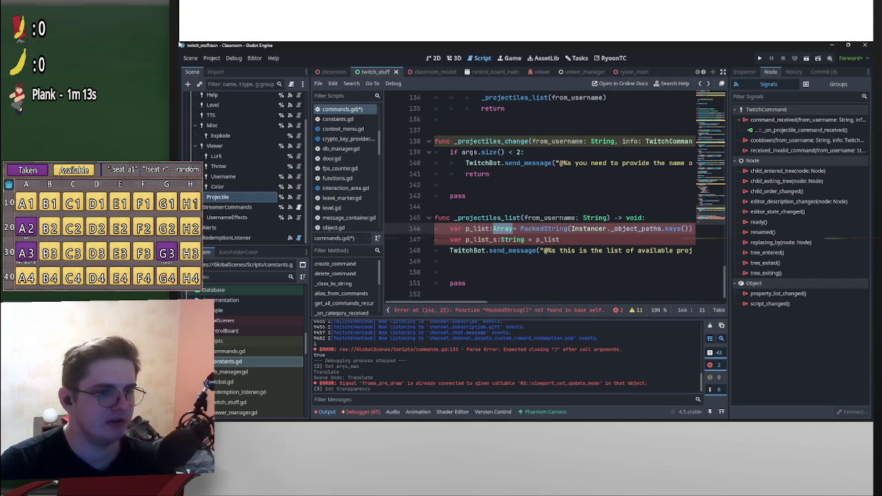
{"action": "type", "text": "="}
{"action": "key", "text": "Right"}
{"action": "key", "text": "shift+Right"}
{"action": "key", "text": "shift+Right"}
{"action": "key", "text": "shift+Right"}
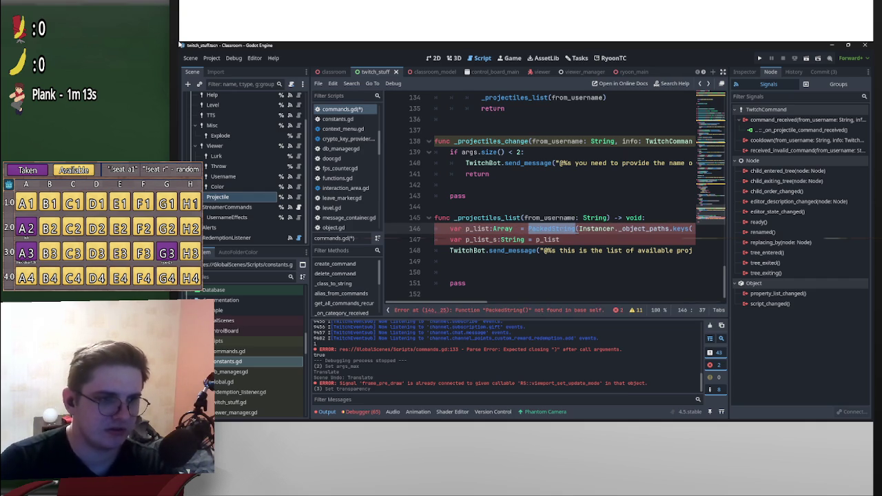
{"action": "key", "text": "Right"}
{"action": "key", "text": "shift+Left"}
{"action": "key", "text": "shift+Left"}
{"action": "key", "text": "shift+Left"}
{"action": "key", "text": "shift+Left"}
{"action": "key", "text": "shift+Left"}
{"action": "key", "text": "BackSpace"}
{"action": "key", "text": "Delete"}
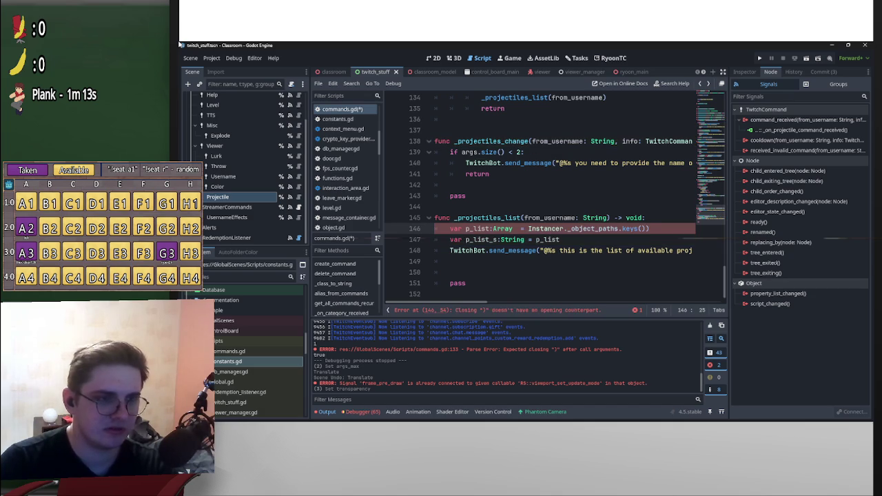
{"action": "key", "text": "End"}
{"action": "key", "text": "BackSpace"}
{"action": "key", "text": "ctrl+Left"}
{"action": "key", "text": "ctrl+Left"}
{"action": "key", "text": "ctrl+Left"}
{"action": "key", "text": "BackSpace"}
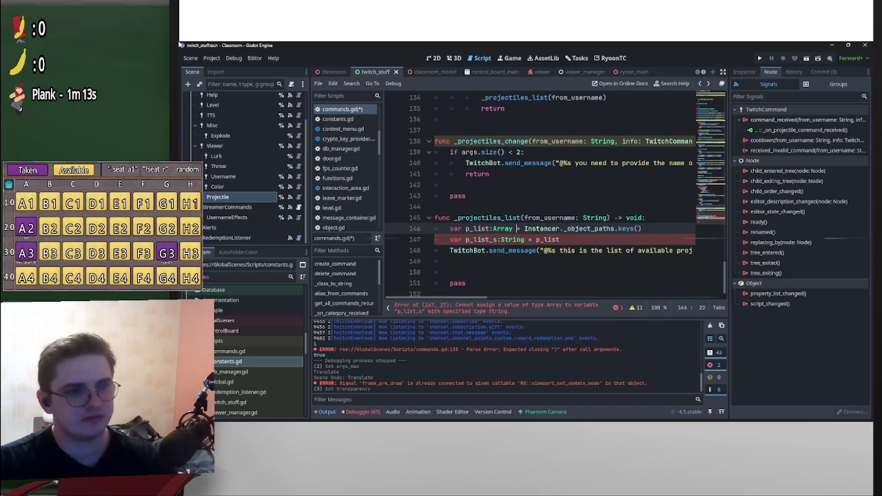
Add blank lines before send_message and remove the invalid p_list value from p_list_s's initialiser.
{"action": "key", "text": "Down"}
{"action": "key", "text": "Home"}
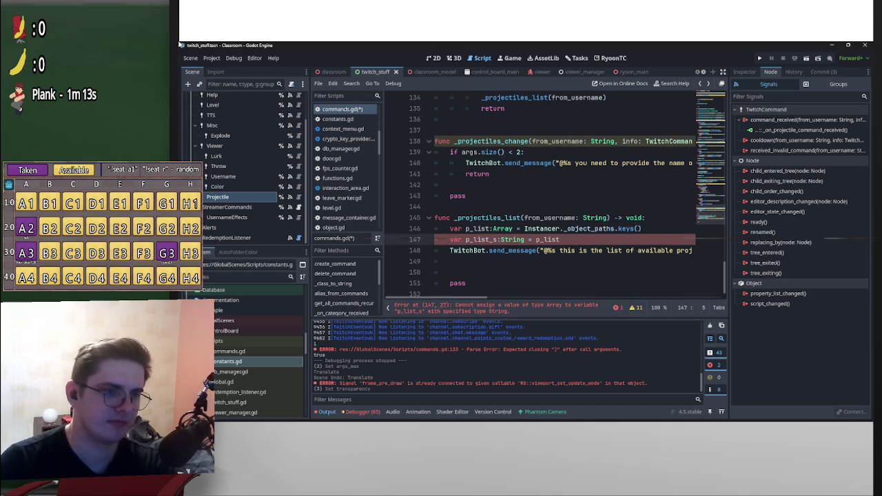
{"action": "key", "text": "End"}
{"action": "key", "text": "Return"}
{"action": "key", "text": "Return"}
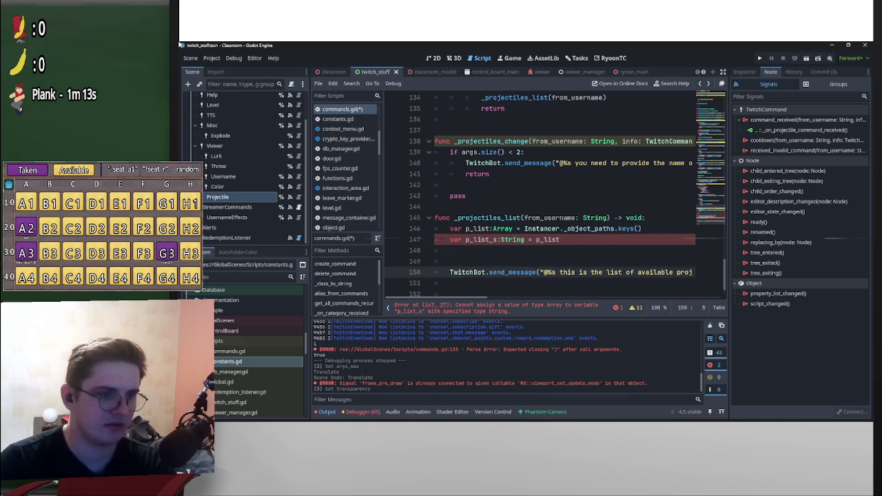
{"action": "key", "text": "Return"}
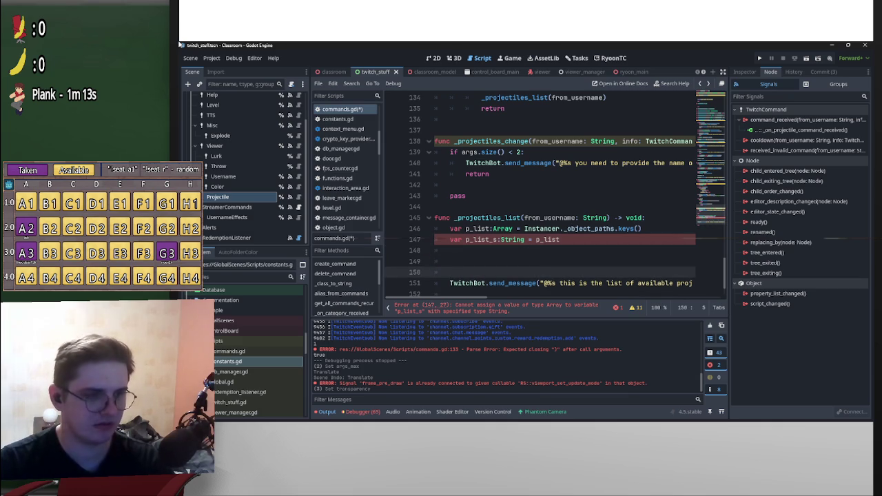
{"action": "key", "text": "Up"}
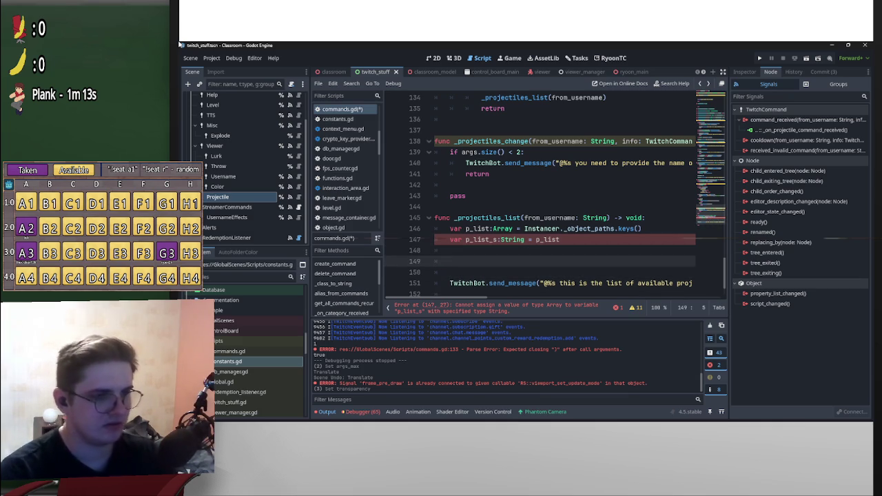
{"action": "key", "text": "Up"}
{"action": "key", "text": "Up"}
{"action": "key", "text": "End"}
{"action": "key", "text": "shift+ctrl+Left"}
{"action": "key", "text": "shift+ctrl+Left"}
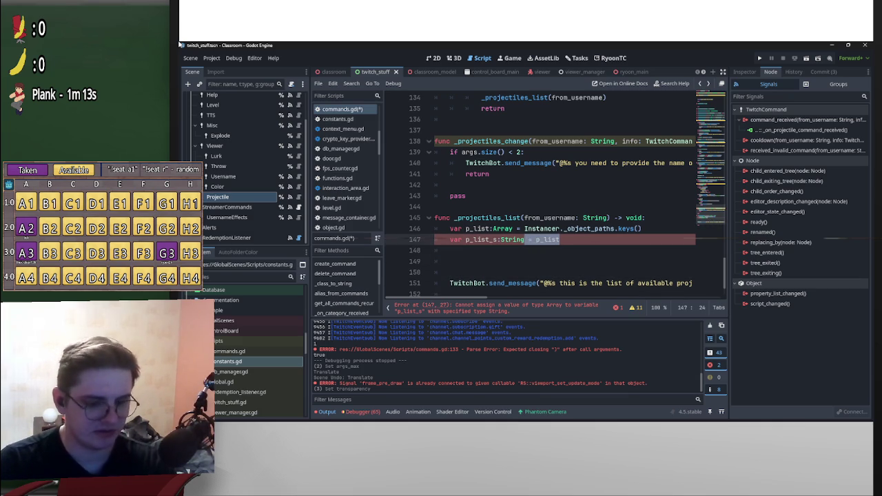
{"action": "key", "text": "BackSpace"}
{"action": "key", "text": "Down"}
{"action": "key", "text": "Down"}
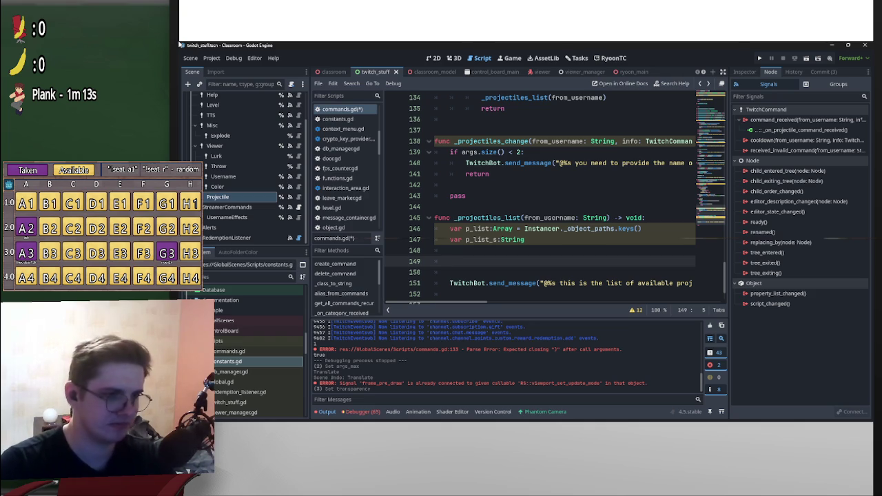
{"action": "key", "text": "Up"}
{"action": "key", "text": "Up"}
{"action": "key", "text": "End"}
On line 149 write a 'for p in p_list:' loop whose body does 'p_list_s += p'.
{"action": "type", "text": "= \""}
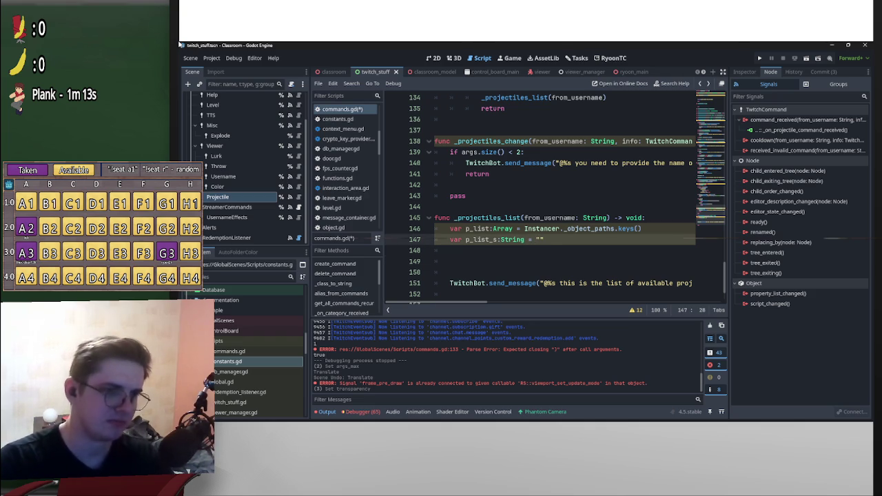
{"action": "key", "text": "Down"}
{"action": "key", "text": "Down"}
{"action": "type", "text": "for "}
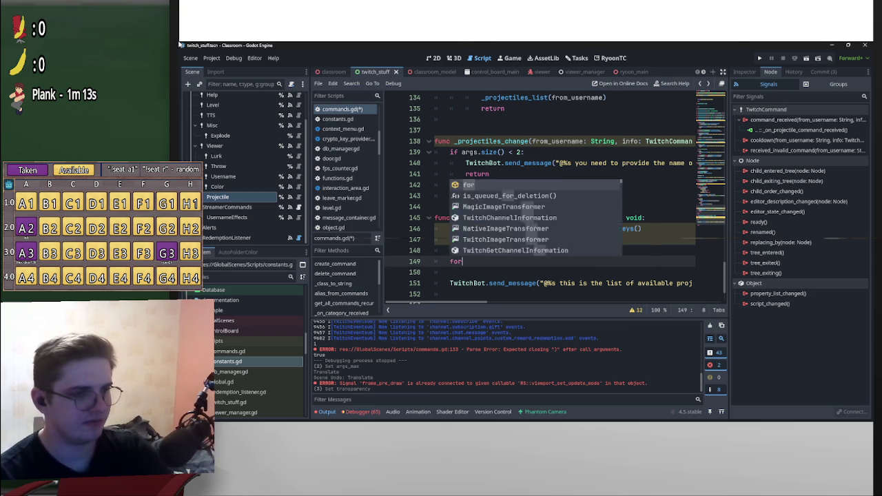
{"action": "type", "text": "p"}
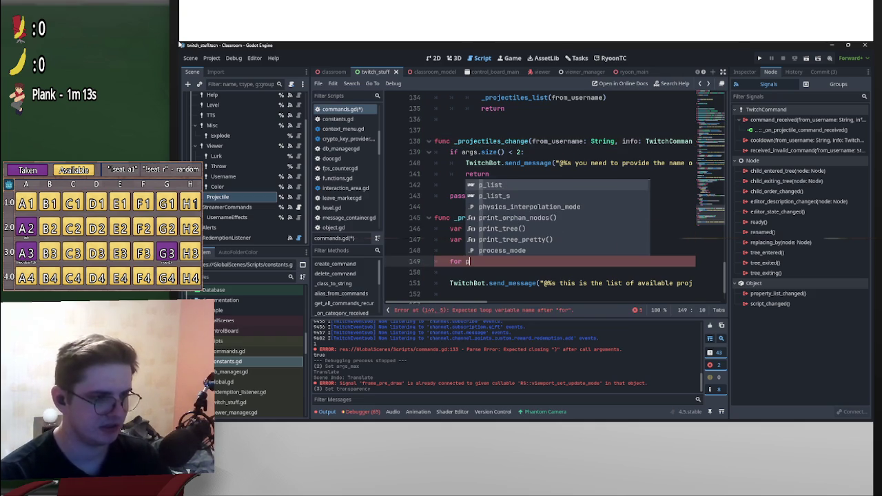
{"action": "type", "text": " in p"}
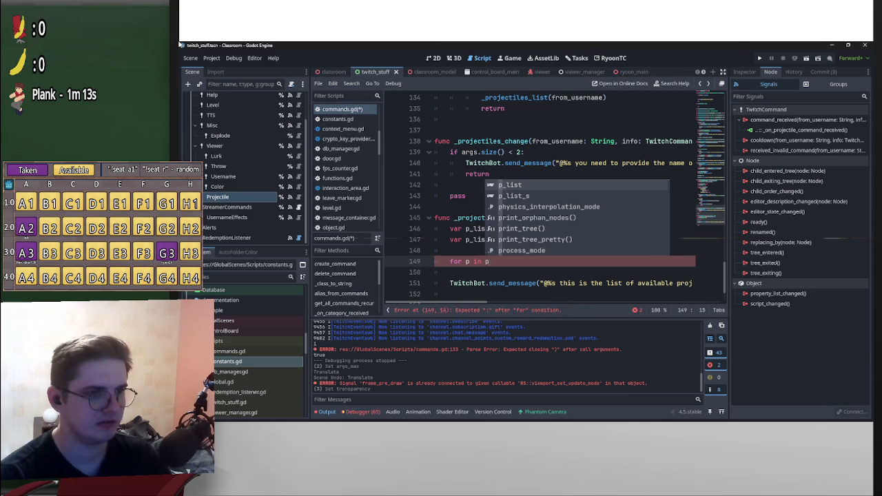
{"action": "type", "text": "_list:"}
{"action": "key", "text": "Return"}
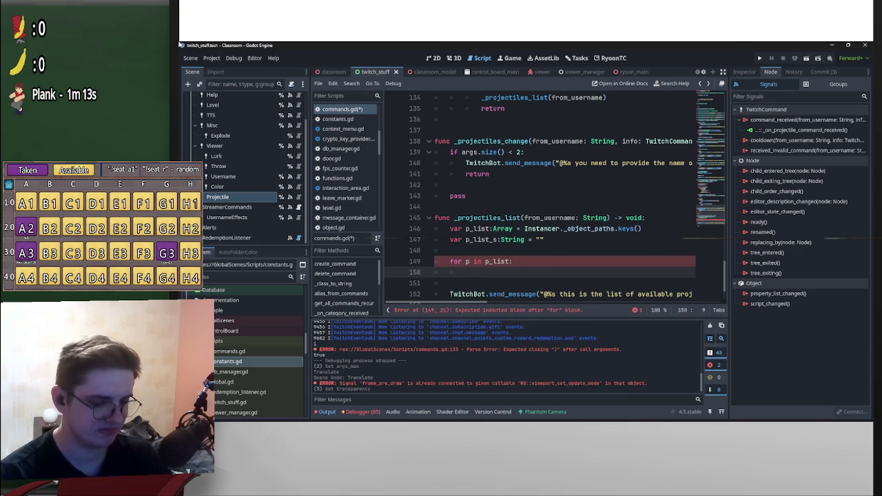
{"action": "type", "text": "p_"}
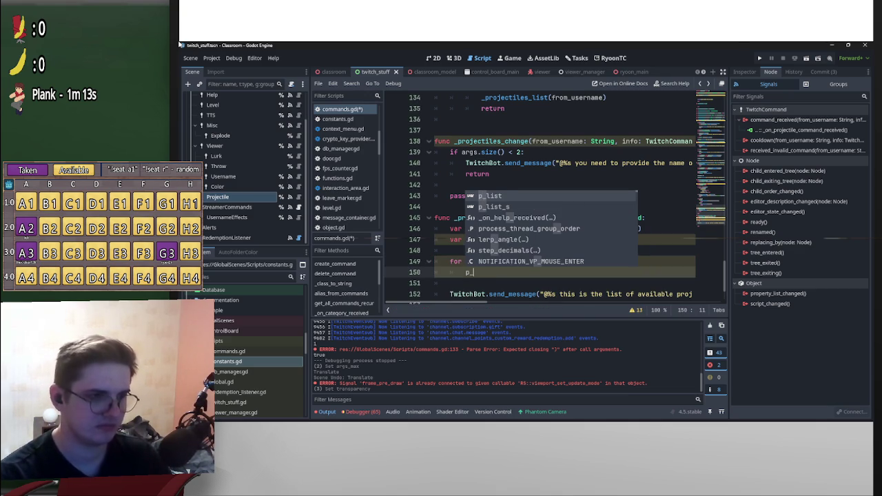
{"action": "key", "text": "Return"}
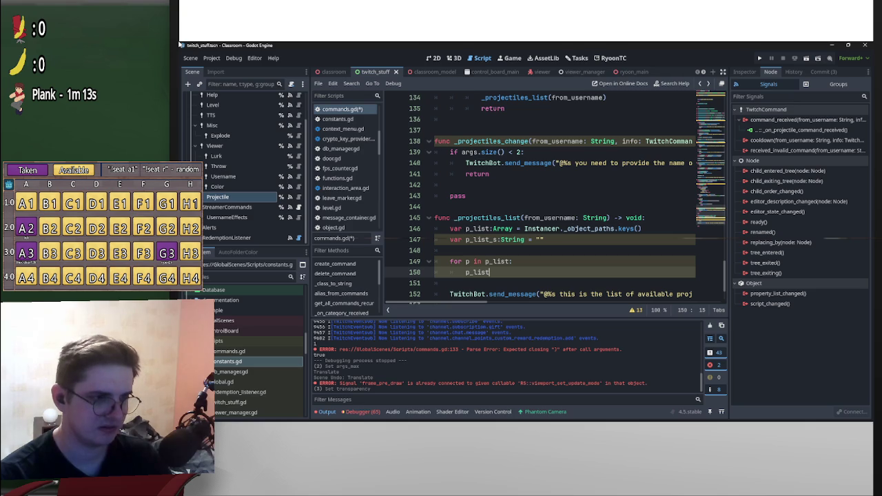
{"action": "type", "text": "_s "}
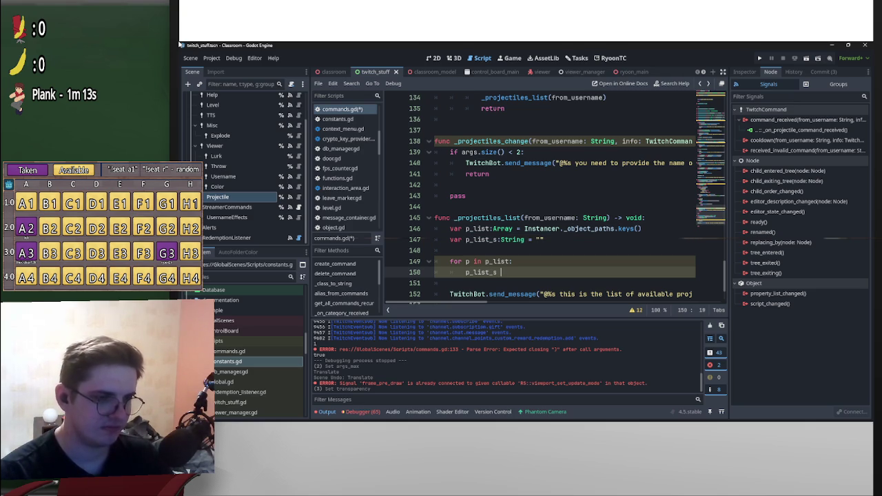
{"action": "type", "text": "+= "}
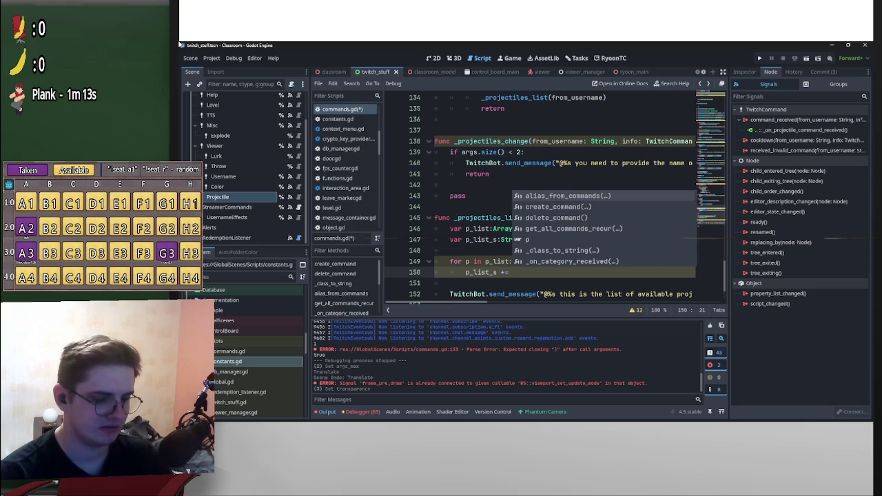
{"action": "type", "text": "p"}
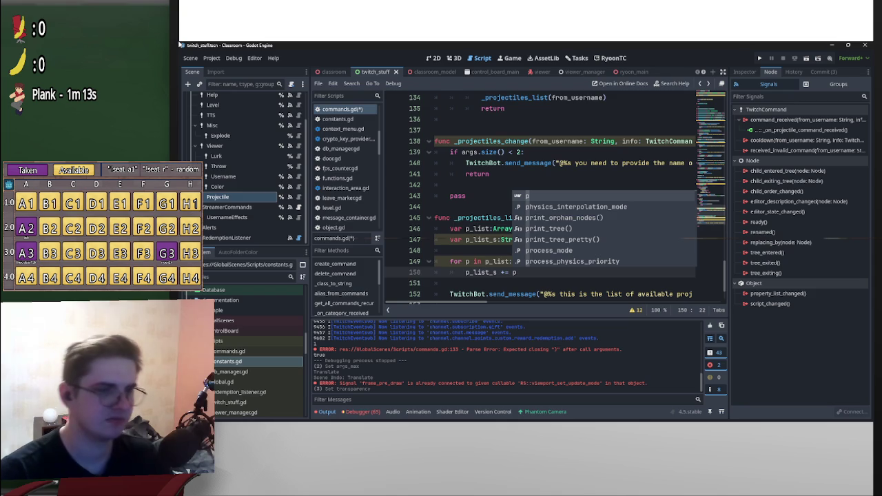
{"action": "key", "text": "Escape"}
{"action": "scroll", "coordinate": [551, 193], "scroll_direction": "down", "scroll_amount": 2}
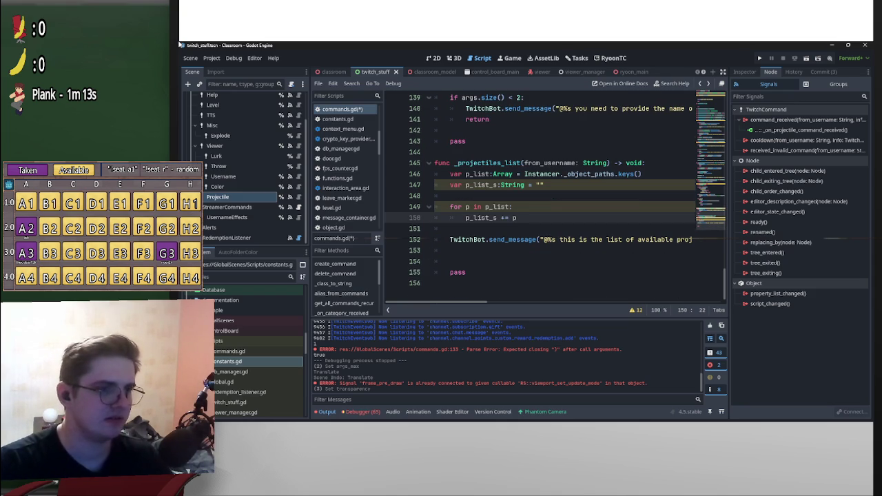
{"action": "double_click", "coordinate": [481, 184]}
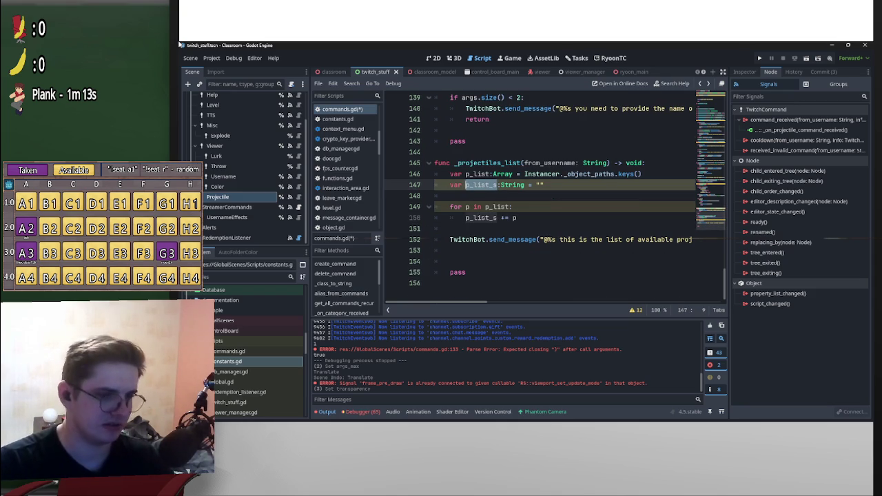
{"action": "scroll", "coordinate": [551, 207], "scroll_direction": "right", "scroll_amount": 5}
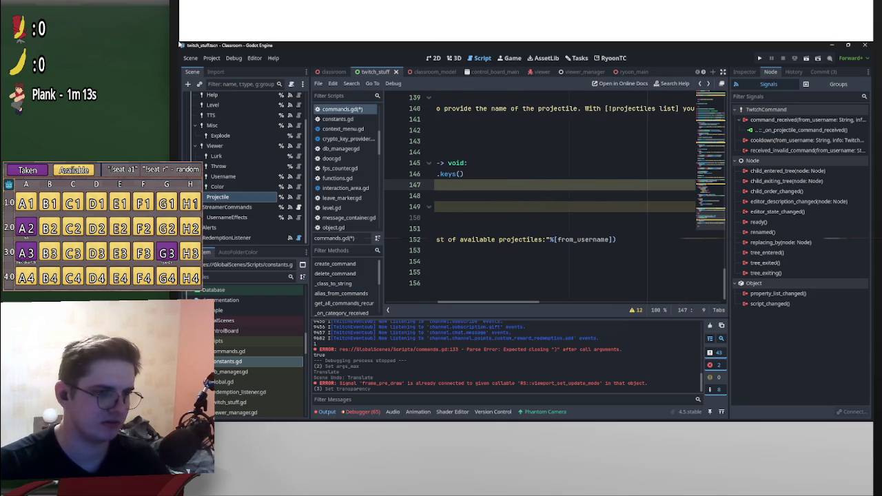
{"action": "left_click", "coordinate": [546, 239]}
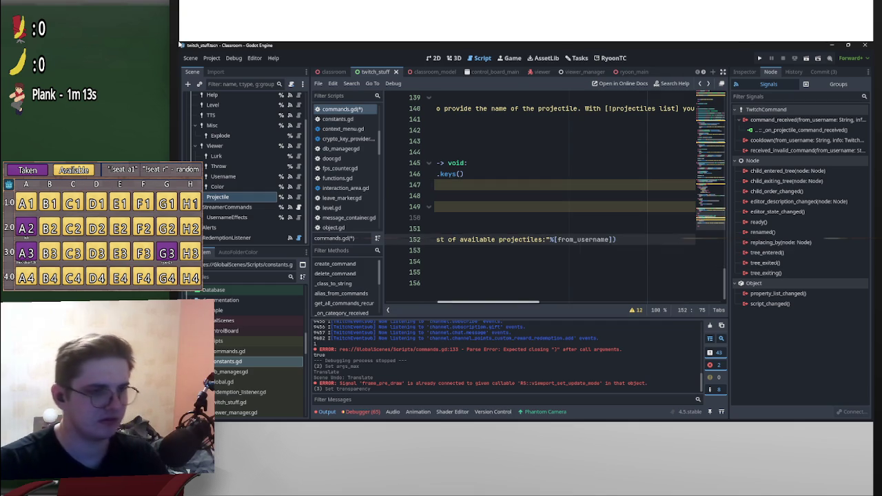
{"action": "scroll", "coordinate": [551, 207], "scroll_direction": "left", "scroll_amount": 5}
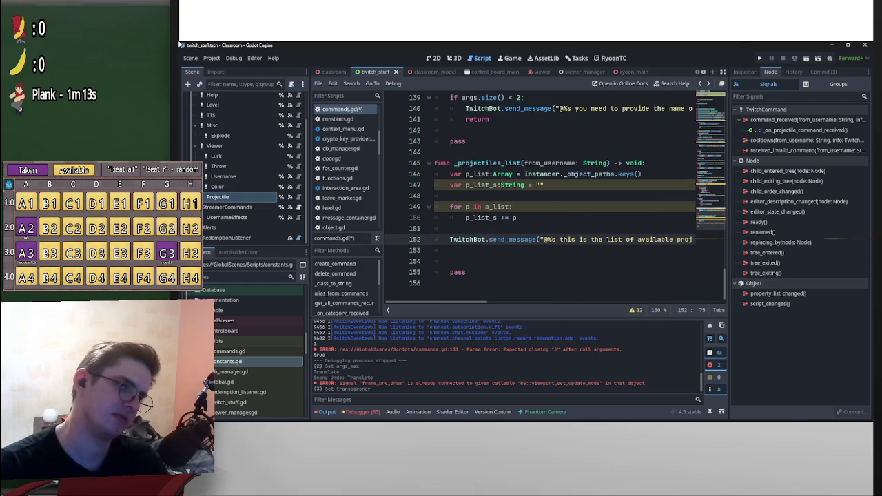
Make the loop body append p + ", " to p_list_s.
{"action": "key", "text": "Up"}
{"action": "key", "text": "Up"}
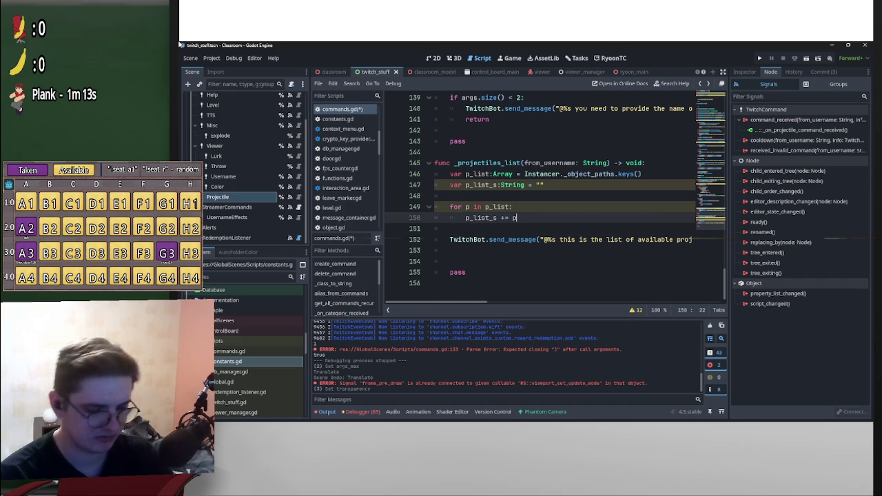
{"action": "type", "text": "+"}
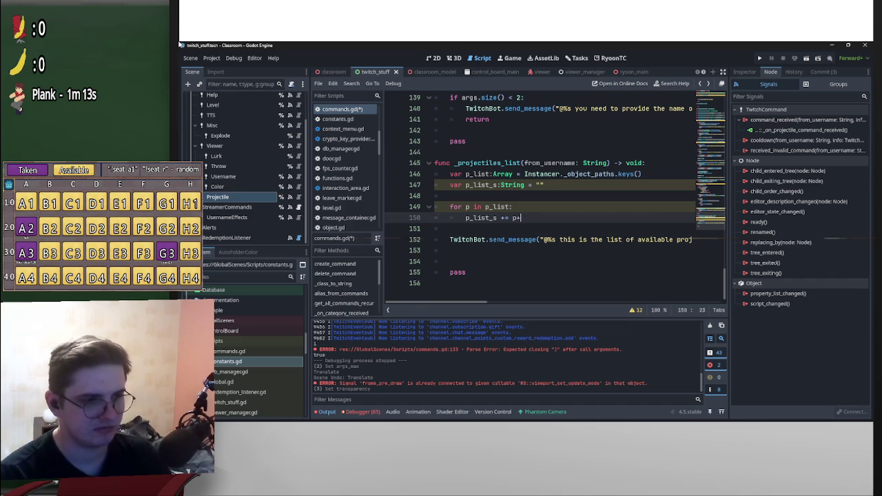
{"action": "key", "text": "BackSpace"}
{"action": "type", "text": "+"}
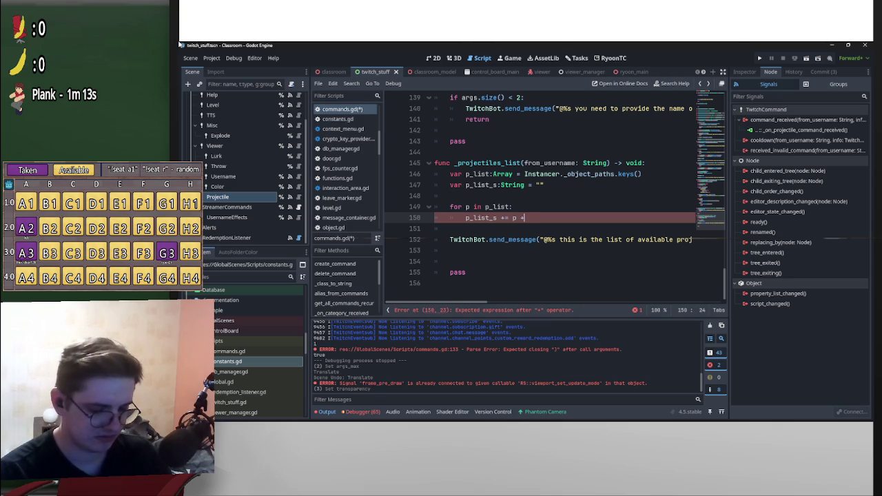
{"action": "type", "text": "\","}
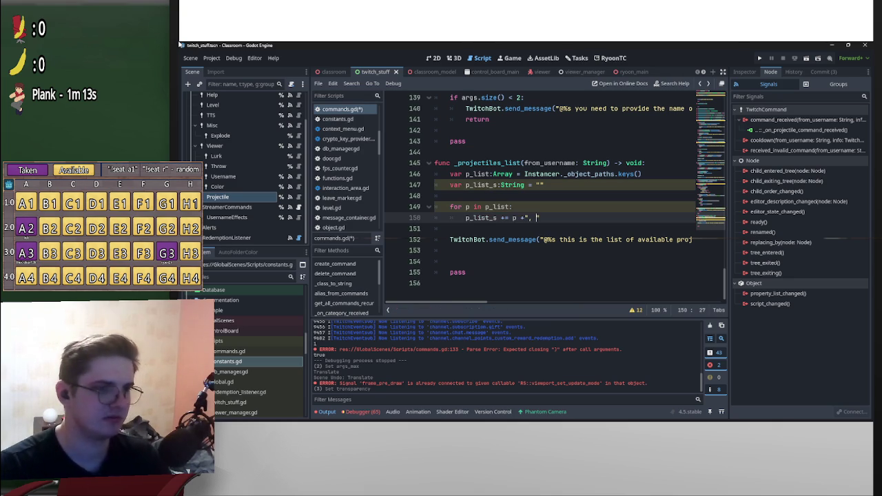
Add a line 152 below the loop assigning 'p_list_s = p_list_s'.
{"action": "key", "text": "End"}
{"action": "key", "text": "Return"}
{"action": "key", "text": "Return"}
{"action": "key", "text": "BackSpace"}
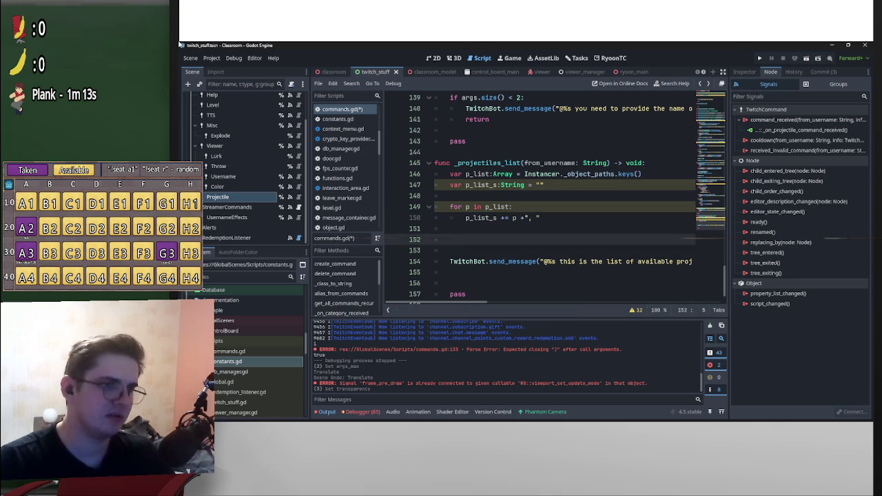
{"action": "mouse_move", "coordinate": [465, 217]}
{"action": "left_mouse_down"}
{"action": "mouse_move", "coordinate": [509, 217]}
{"action": "mouse_move", "coordinate": [471, 241]}
{"action": "left_mouse_up"}
{"action": "type", "text": "p_list_s +="}
{"action": "left_click", "coordinate": [526, 218]}
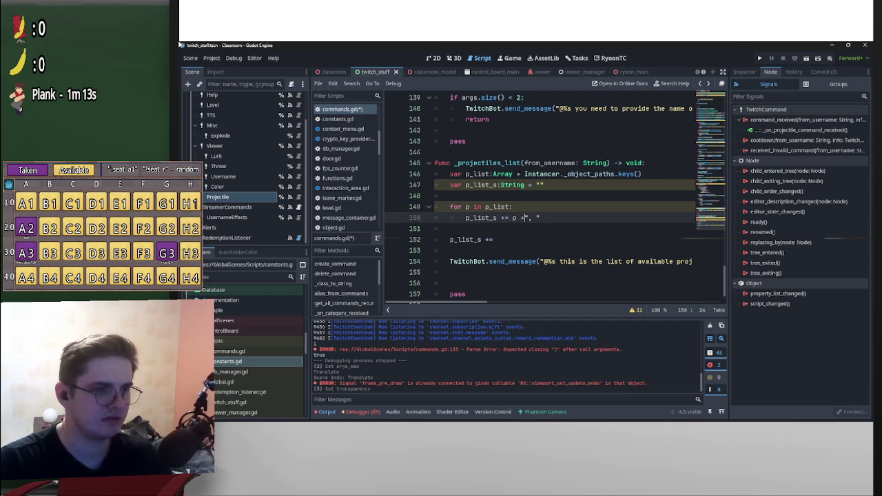
{"action": "key", "text": "Down"}
{"action": "key", "text": "Down"}
{"action": "key", "text": "BackSpace"}
{"action": "key", "text": "BackSpace"}
{"action": "type", "text": "="}
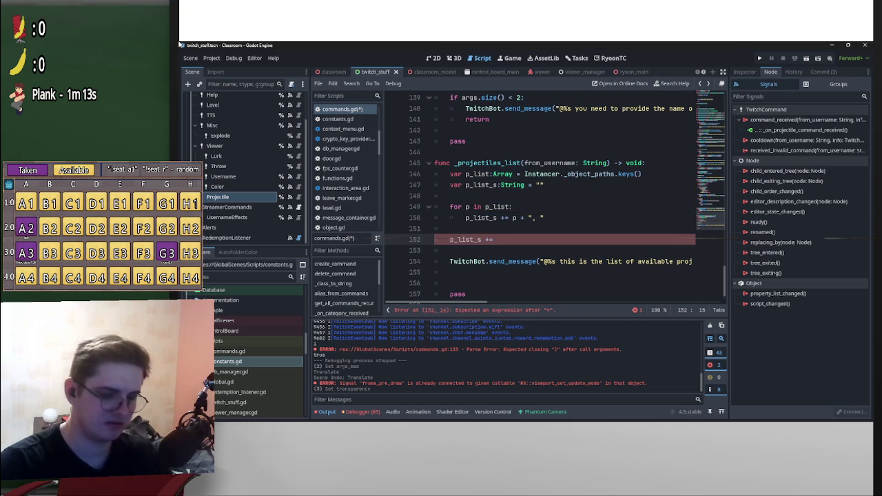
{"action": "type", "text": " p"}
{"action": "key", "text": "Return"}
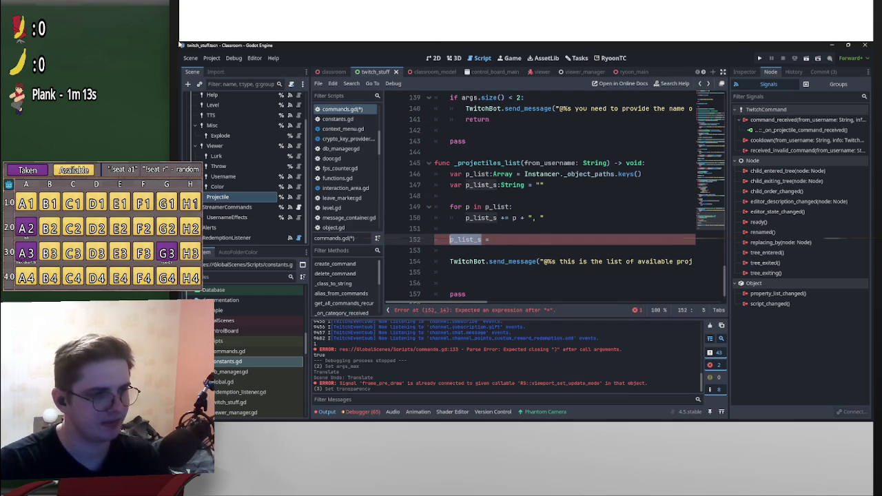
Append .trim_suffix(", ") to the line 152 assignment.
{"action": "type", "text": "."}
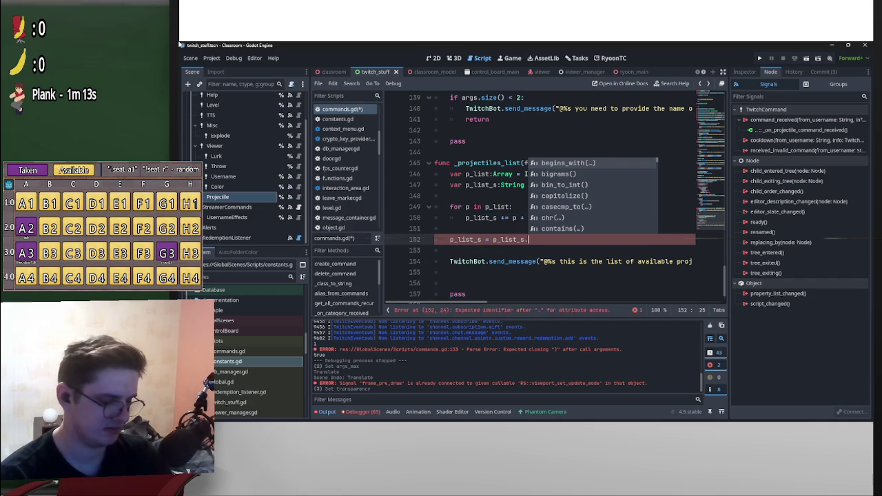
{"action": "type", "text": "trim"}
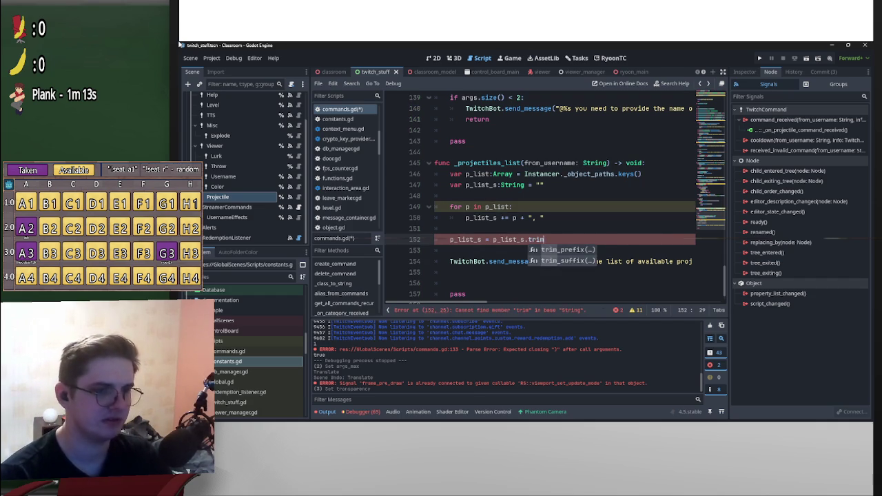
{"action": "key", "text": "Down"}
{"action": "key", "text": "Return"}
{"action": "type", "text": "\""}
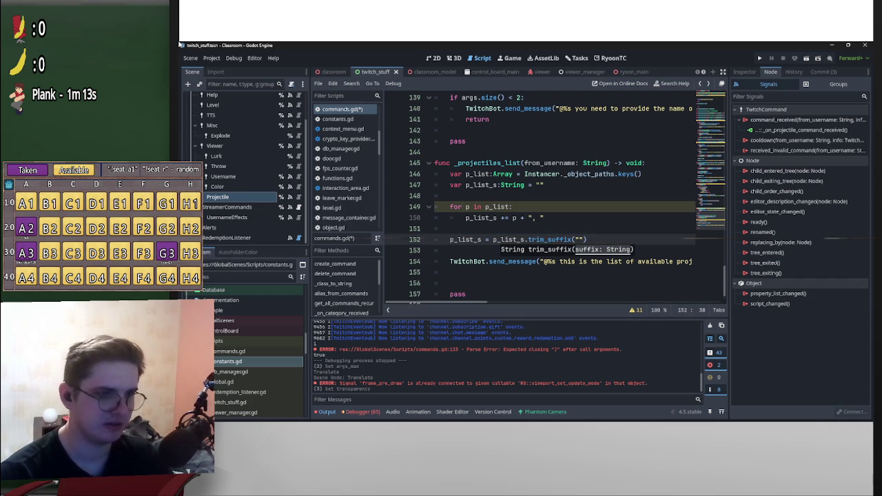
{"action": "type", "text": ", \")"}
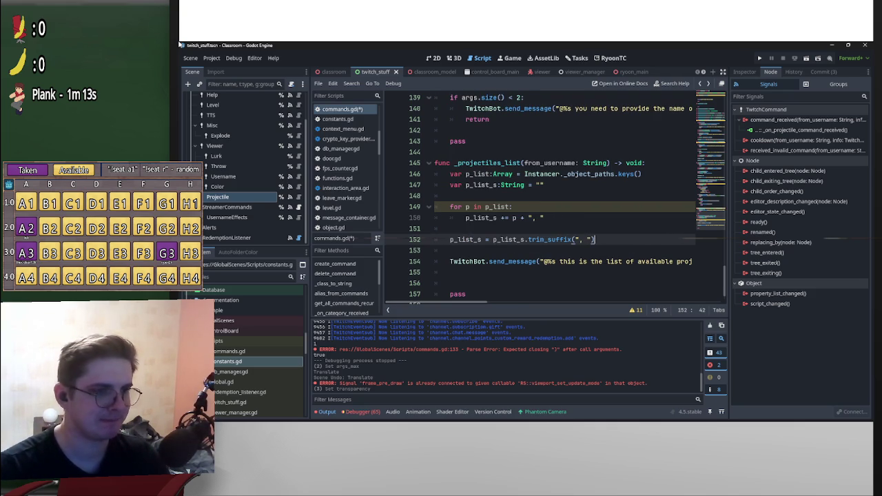
{"action": "left_click", "coordinate": [468, 206]}
Type the loop variable as p:String and format the chat message's 'available projectiles: %s' with p_list_s.
{"action": "type", "text": ":String"}
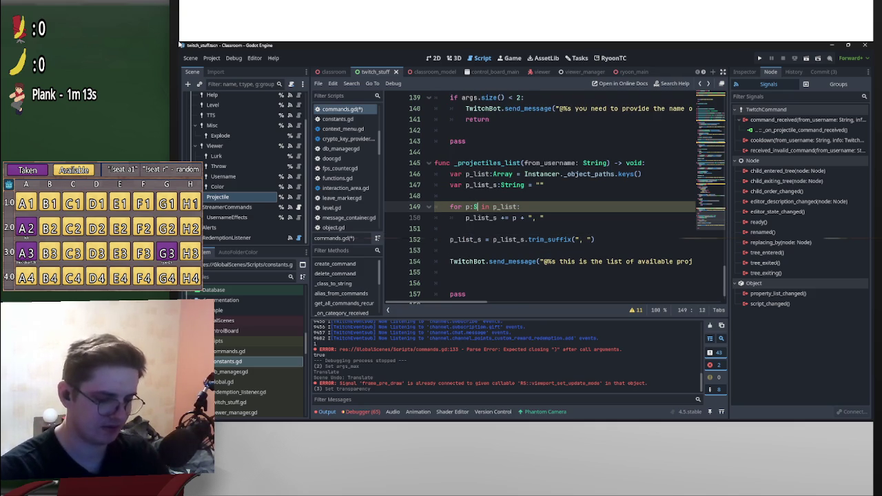
{"action": "key", "text": "Escape"}
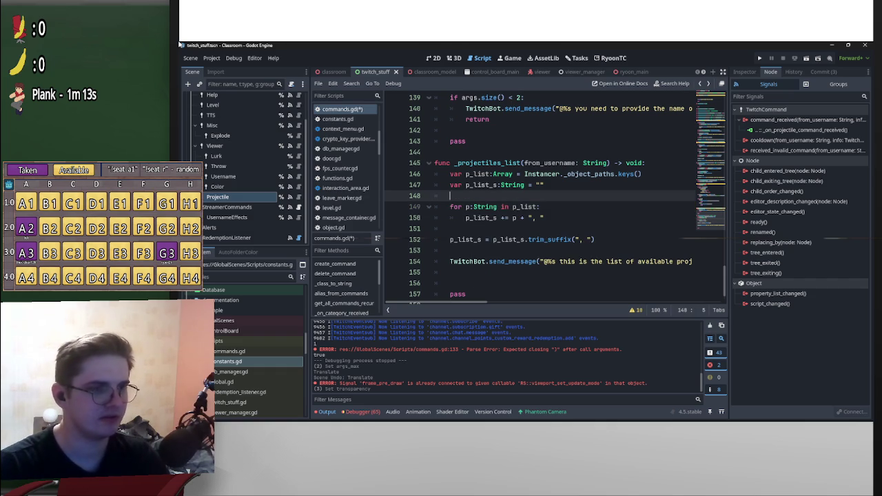
{"action": "double_click", "coordinate": [466, 239]}
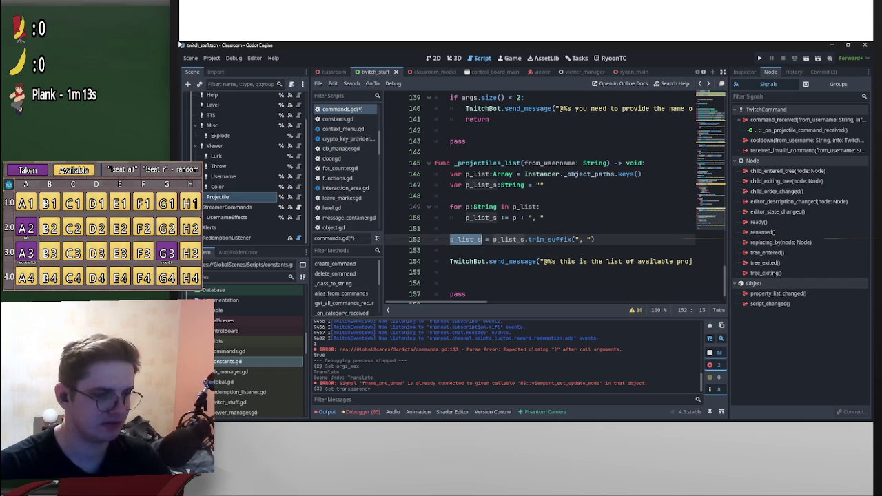
{"action": "scroll", "coordinate": [561, 204], "scroll_direction": "right", "scroll_amount": 5}
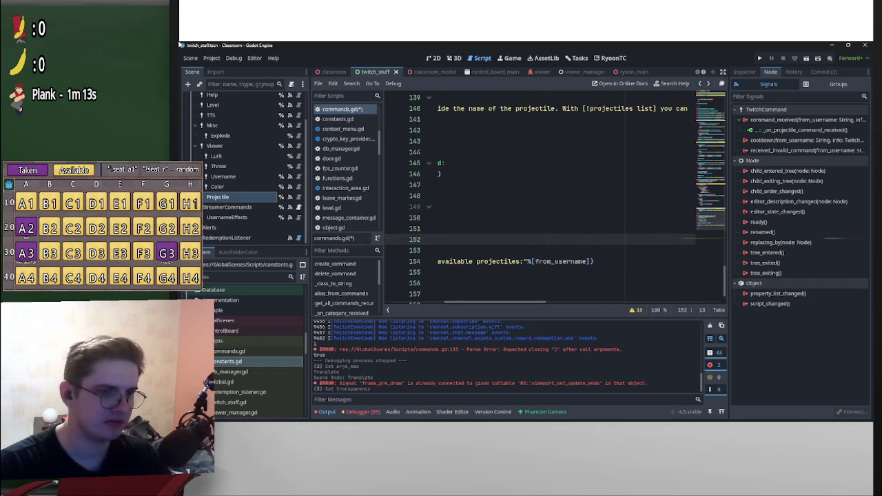
{"action": "left_click", "coordinate": [523, 261]}
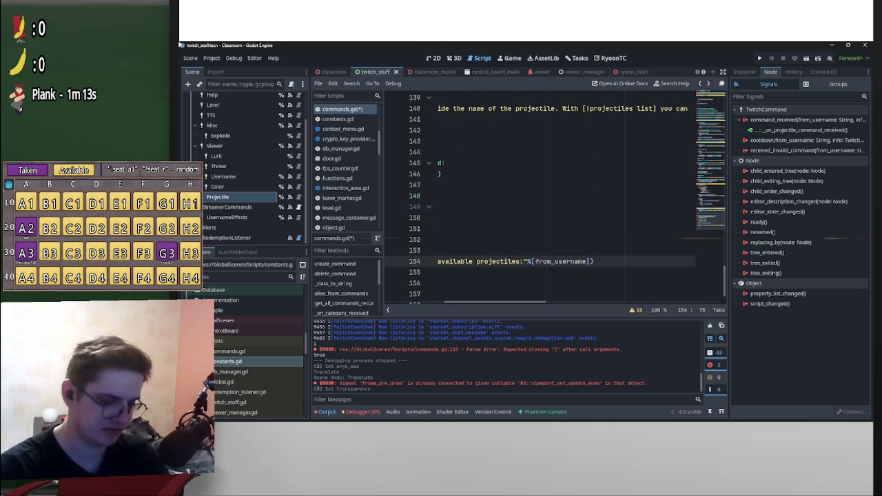
{"action": "type", "text": "%s"}
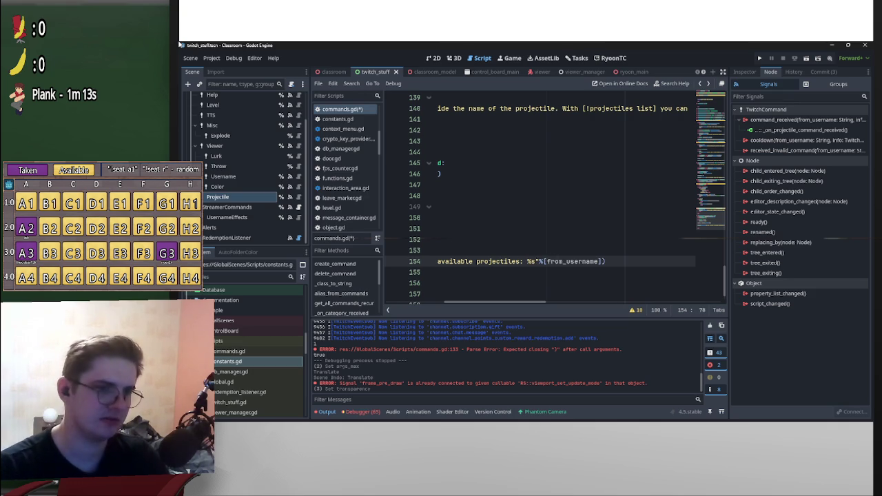
{"action": "key", "text": "ctrl+Right"}
{"action": "key", "text": "ctrl+Right"}
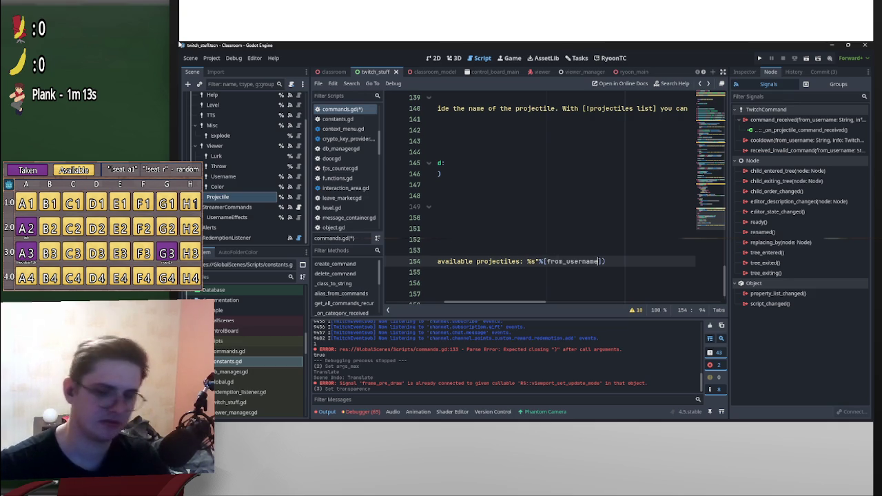
{"action": "type", "text": ",p_list_s"}
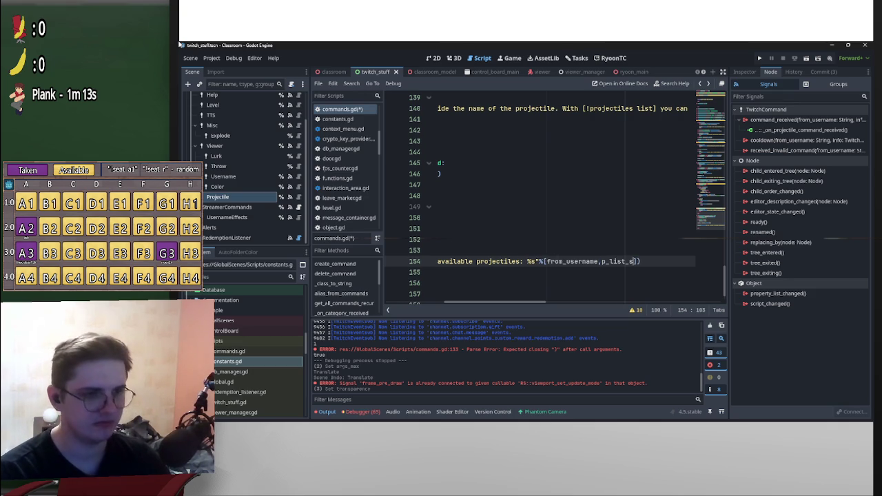
Delete the leftover pass below the send_message line.
{"action": "scroll", "coordinate": [496, 302], "scroll_direction": "left", "scroll_amount": 5}
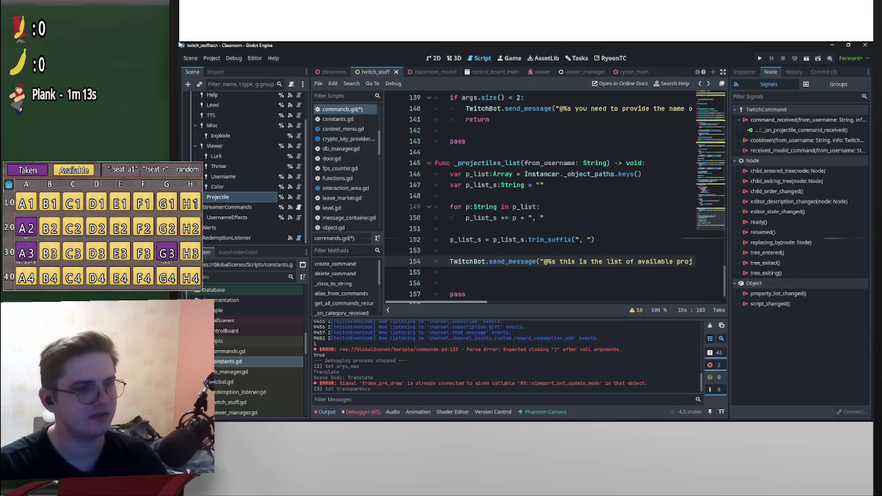
{"action": "key", "text": "Down"}
{"action": "key", "text": "shift+Down"}
{"action": "key", "text": "shift+Down"}
{"action": "key", "text": "BackSpace"}
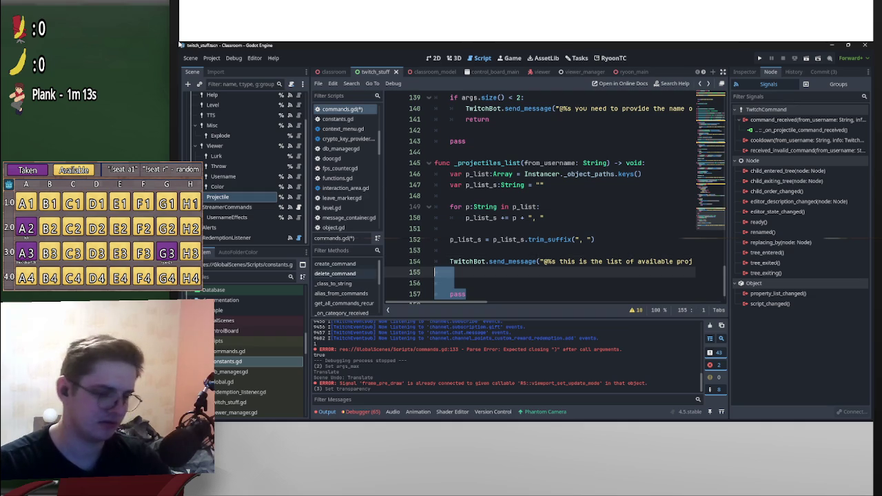
{"action": "scroll", "coordinate": [551, 200], "scroll_direction": "up", "scroll_amount": 3}
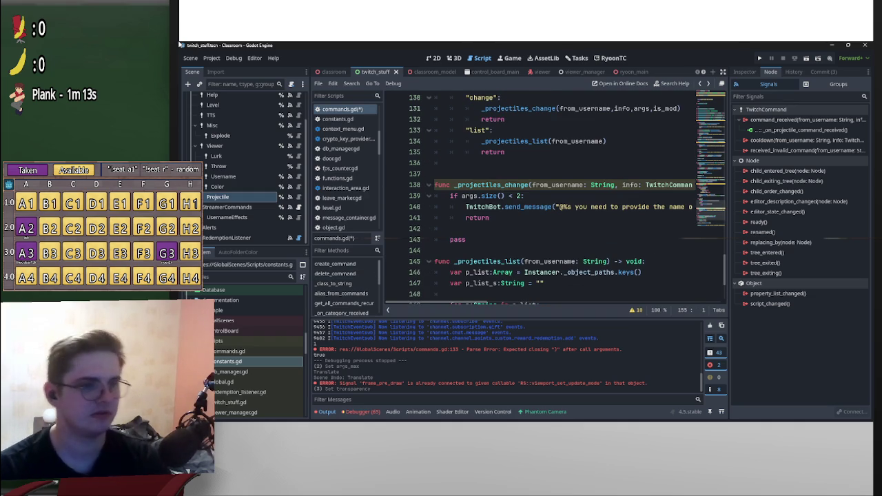
{"action": "scroll", "coordinate": [551, 200], "scroll_direction": "up", "scroll_amount": 4}
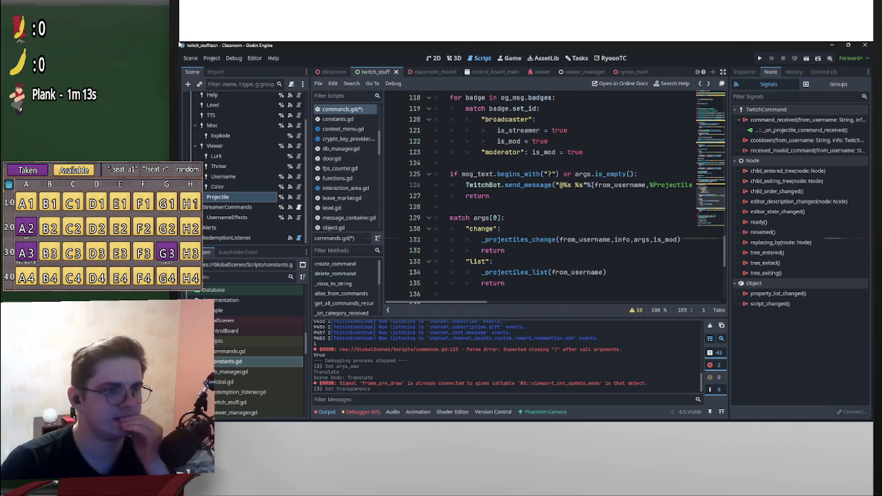
{"action": "scroll", "coordinate": [551, 200], "scroll_direction": "up", "scroll_amount": 2}
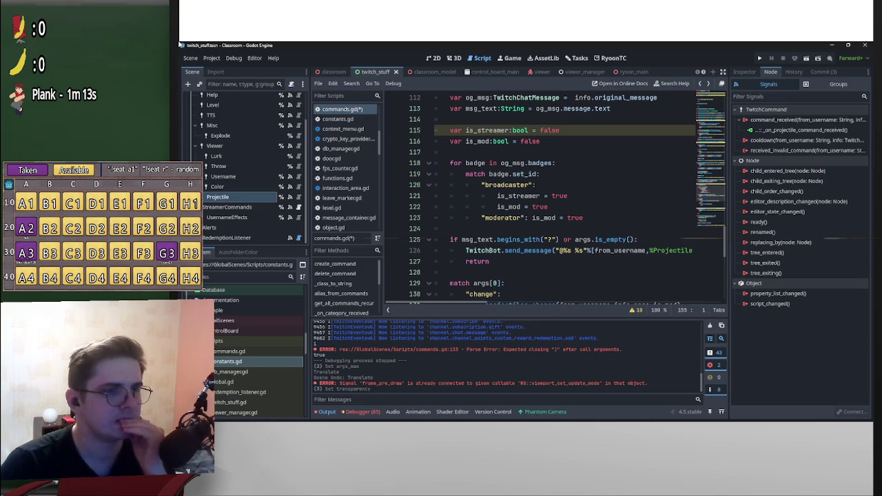
{"action": "scroll", "coordinate": [551, 199], "scroll_direction": "up", "scroll_amount": 1}
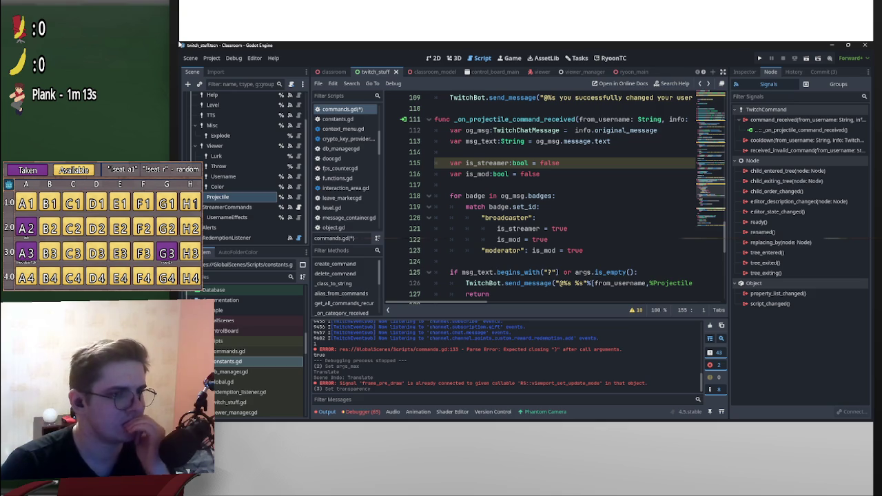
{"action": "scroll", "coordinate": [551, 193], "scroll_direction": "down", "scroll_amount": 2}
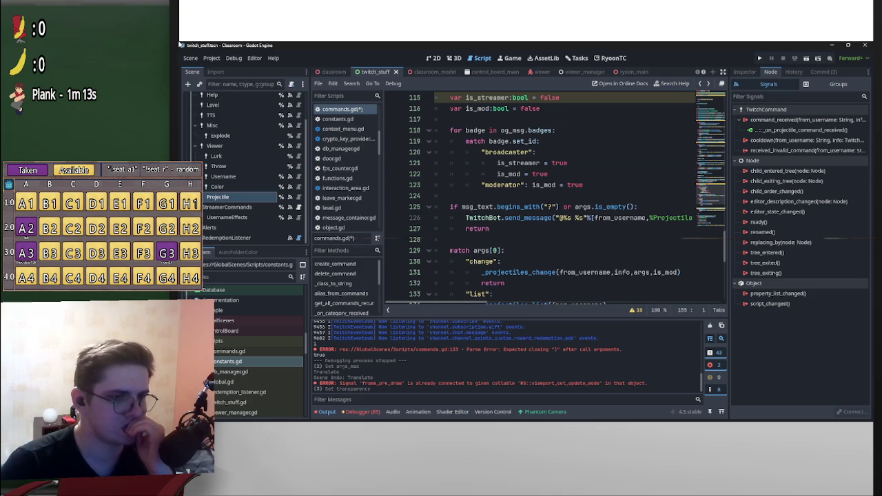
{"action": "mouse_move", "coordinate": [620, 206]}
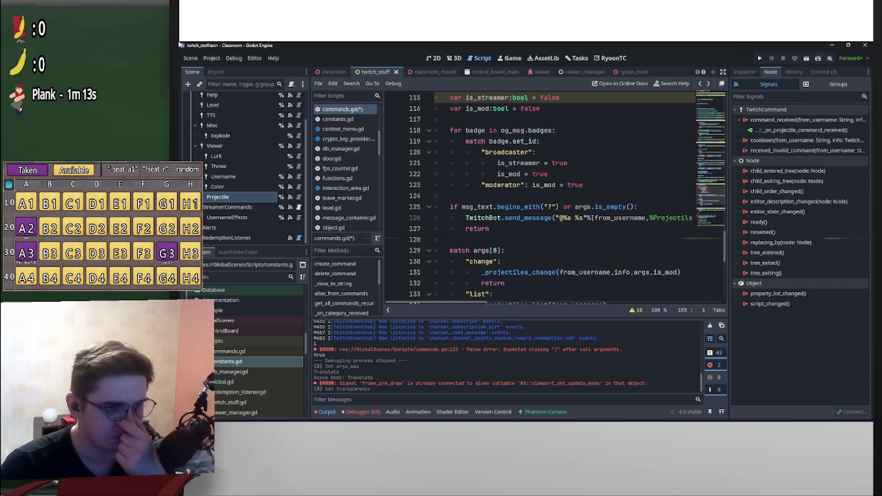
{"action": "left_click", "coordinate": [560, 207]}
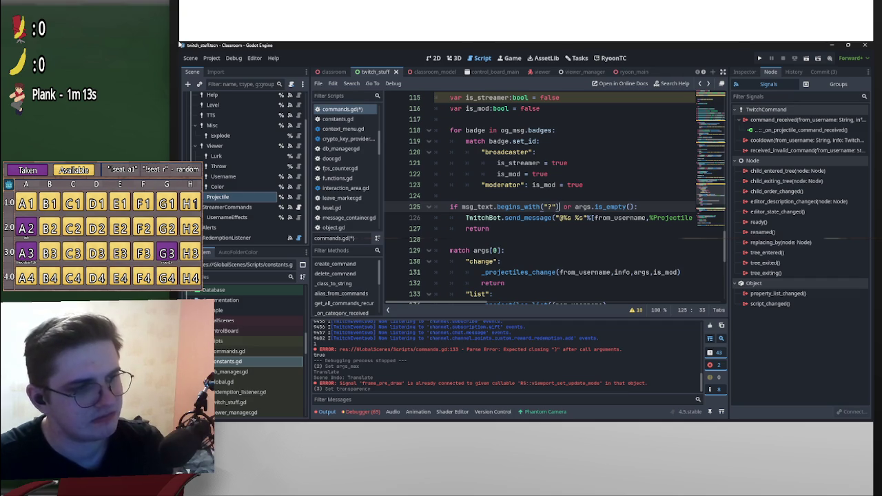
{"action": "scroll", "coordinate": [551, 200], "scroll_direction": "down", "scroll_amount": 7}
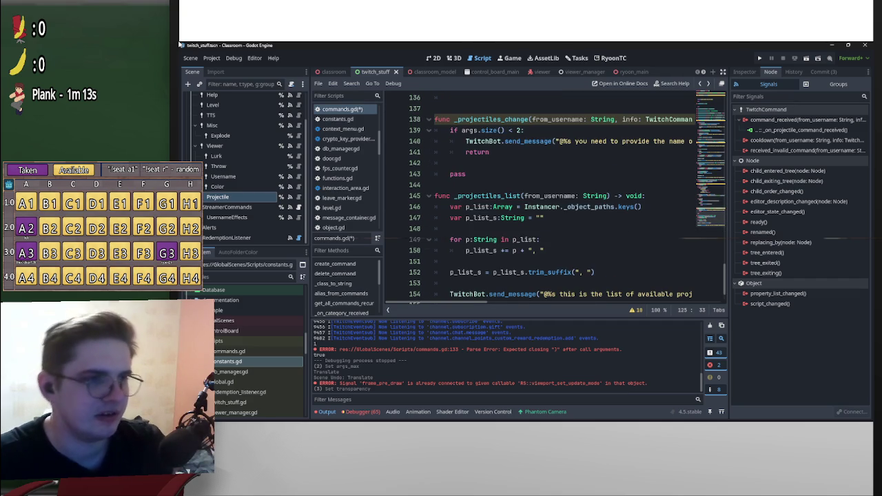
{"action": "scroll", "coordinate": [567, 199], "scroll_direction": "down", "scroll_amount": 1}
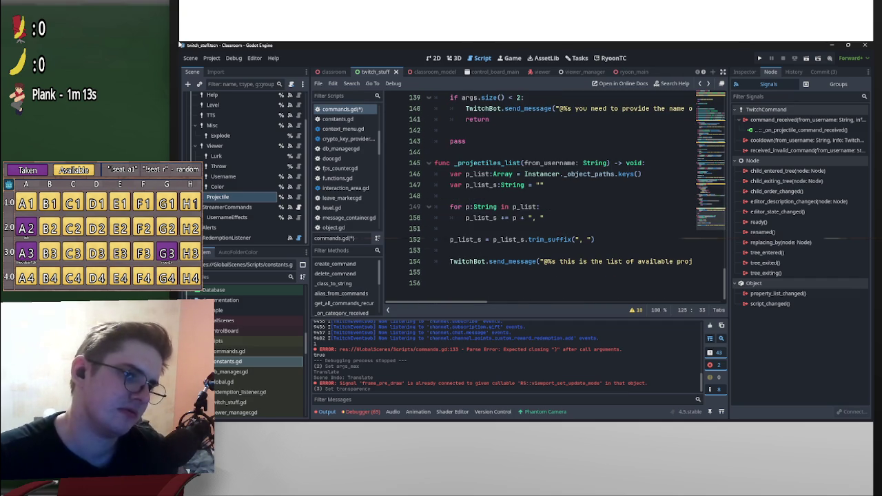
{"action": "scroll", "coordinate": [551, 200], "scroll_direction": "up", "scroll_amount": 2}
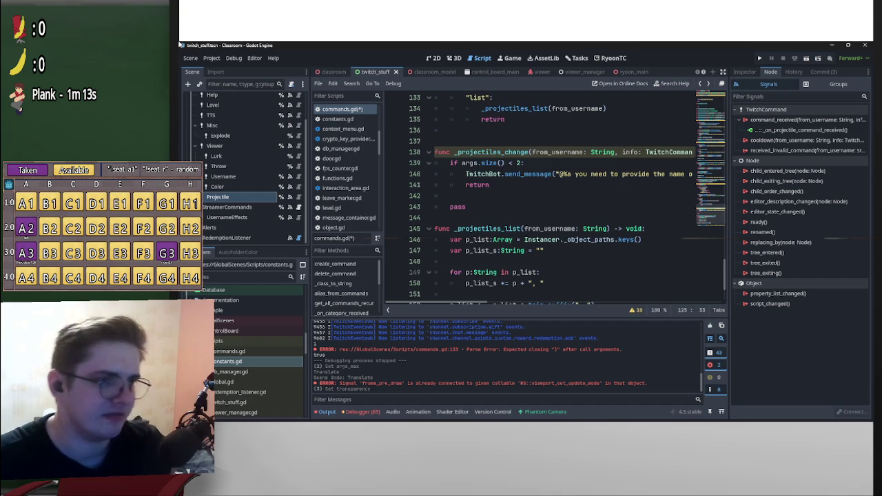
{"action": "scroll", "coordinate": [551, 200], "scroll_direction": "up", "scroll_amount": 2}
{"action": "scroll", "coordinate": [551, 199], "scroll_direction": "down", "scroll_amount": 4}
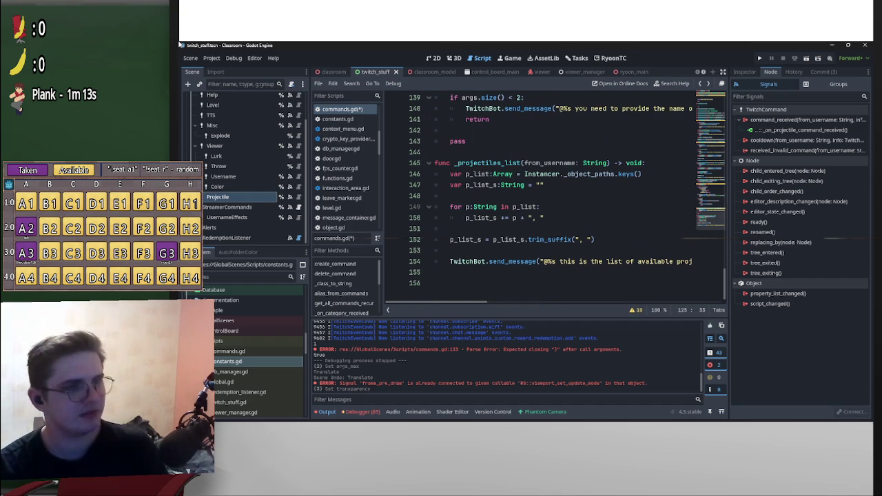
{"action": "left_click", "coordinate": [441, 152]}
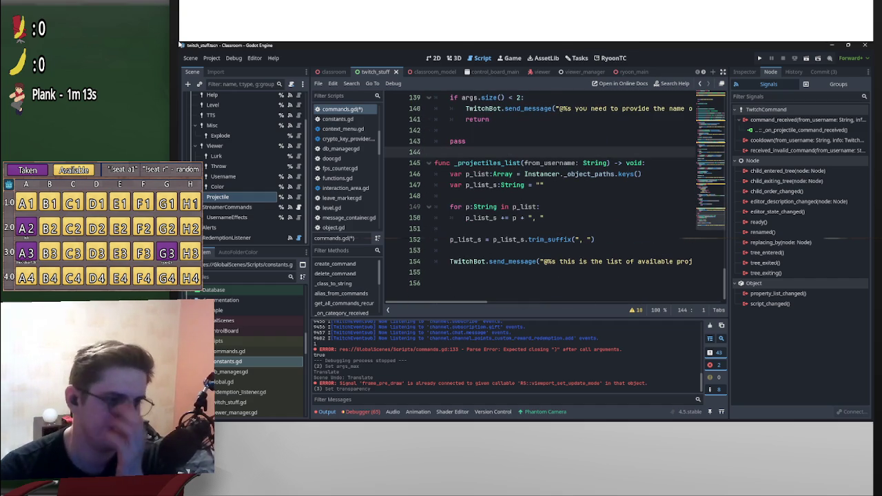
{"action": "scroll", "coordinate": [551, 200], "scroll_direction": "right", "scroll_amount": 5}
{"action": "scroll", "coordinate": [552, 199], "scroll_direction": "left", "scroll_amount": 5}
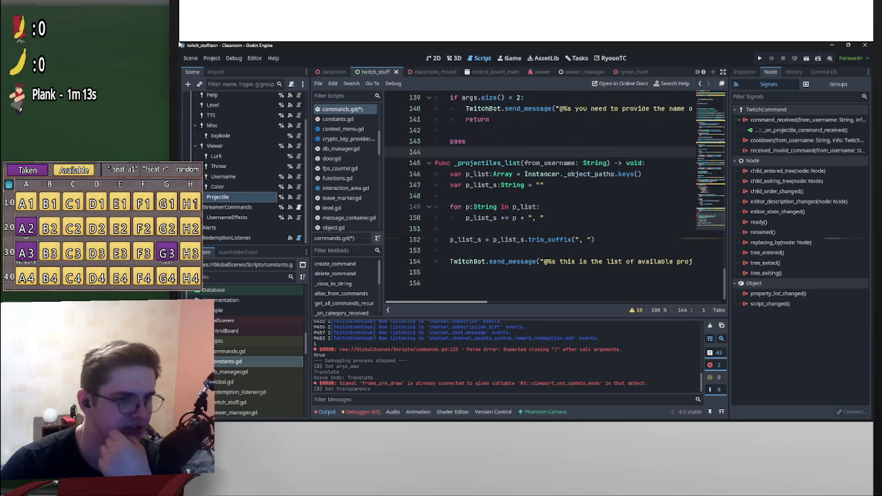
{"action": "scroll", "coordinate": [551, 200], "scroll_direction": "right", "scroll_amount": 4}
{"action": "scroll", "coordinate": [551, 200], "scroll_direction": "left", "scroll_amount": 2}
{"action": "scroll", "coordinate": [551, 200], "scroll_direction": "left", "scroll_amount": 3}
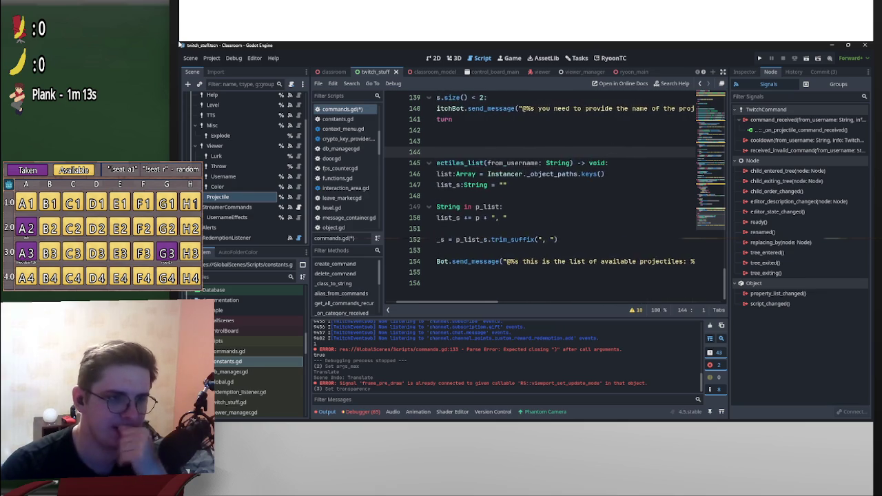
{"action": "scroll", "coordinate": [551, 200], "scroll_direction": "up", "scroll_amount": 3}
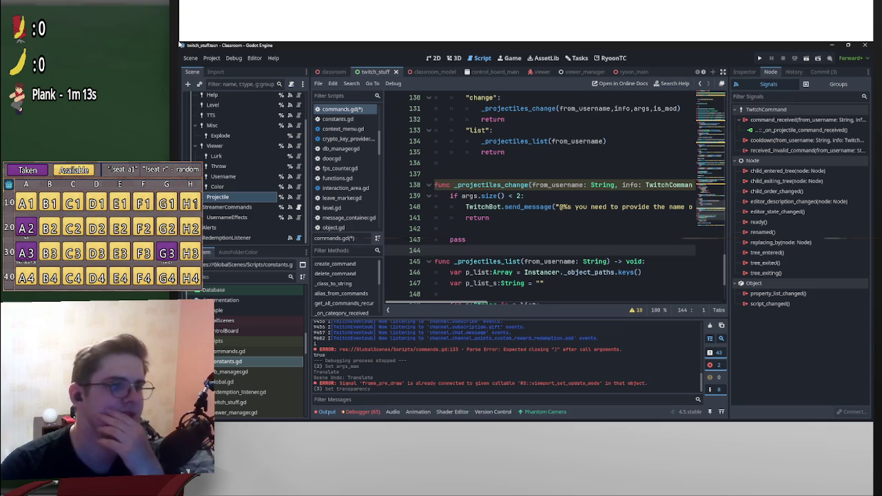
{"action": "scroll", "coordinate": [545, 200], "scroll_direction": "right", "scroll_amount": 5}
{"action": "scroll", "coordinate": [544, 199], "scroll_direction": "left", "scroll_amount": 5}
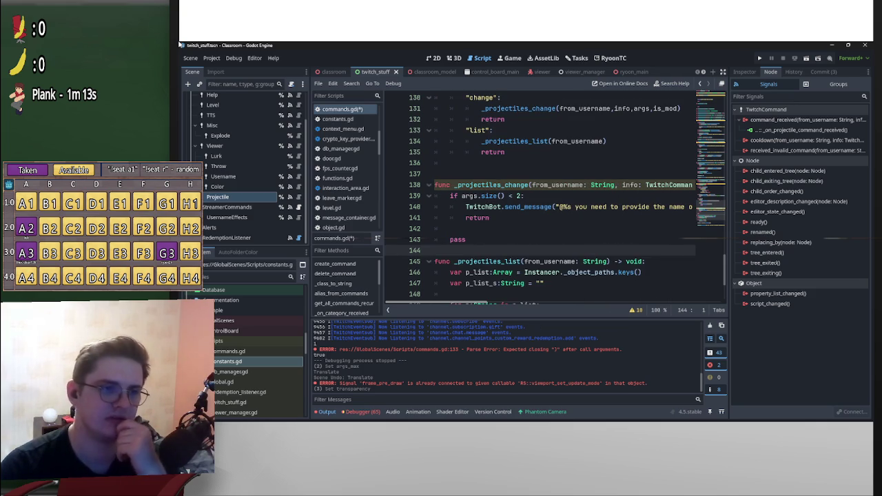
{"action": "scroll", "coordinate": [544, 200], "scroll_direction": "right", "scroll_amount": 8}
{"action": "scroll", "coordinate": [544, 200], "scroll_direction": "left", "scroll_amount": 8}
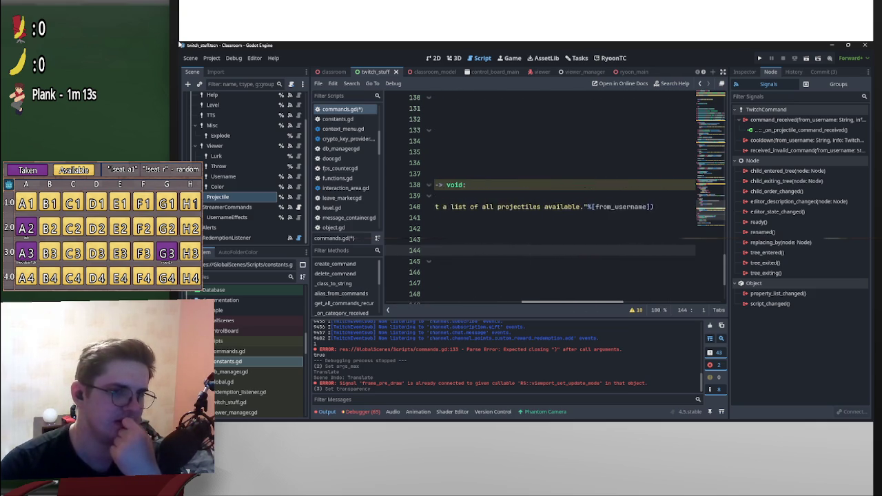
Open blank lines after line 141's return and select ', info: TwitchCommandInfo' in the signature.
{"action": "left_click", "coordinate": [490, 217]}
{"action": "key", "text": "Return"}
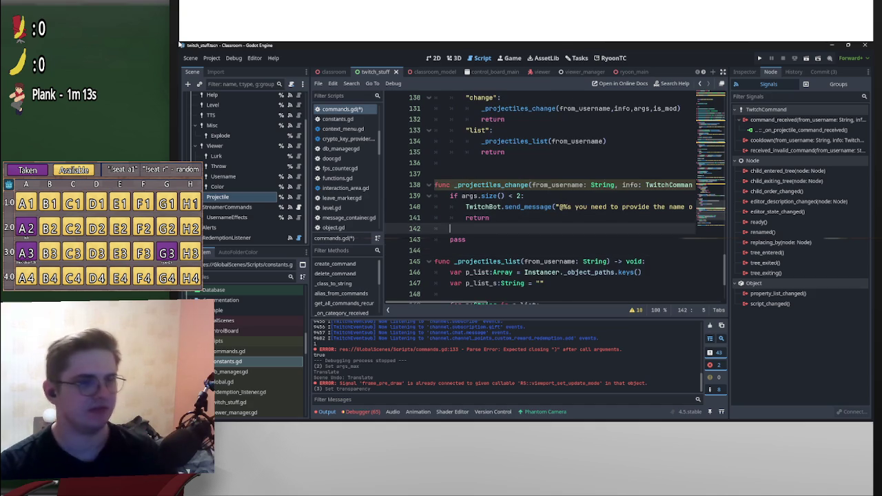
{"action": "key", "text": "Return"}
{"action": "key", "text": "Return"}
{"action": "key", "text": "Up"}
{"action": "key", "text": "Up"}
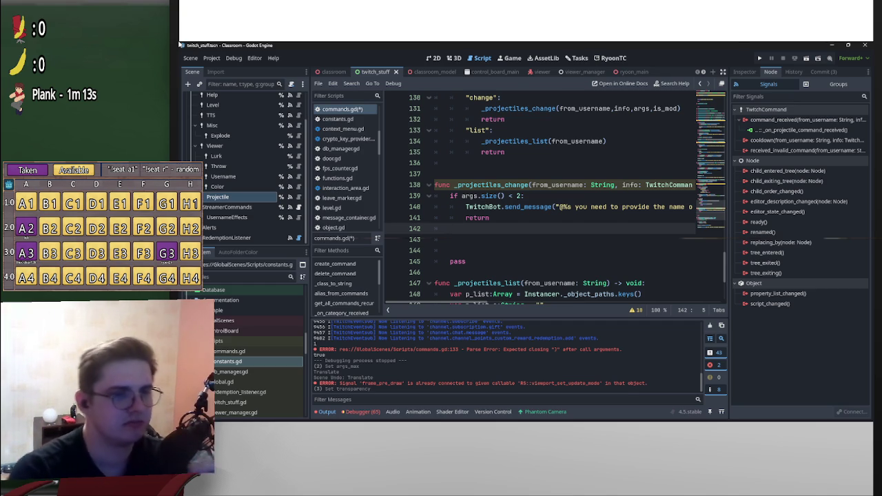
{"action": "mouse_move", "coordinate": [620, 185]}
{"action": "left_mouse_down"}
{"action": "mouse_move", "coordinate": [696, 185]}
{"action": "mouse_move", "coordinate": [543, 185]}
{"action": "left_mouse_up"}
Delete the info parameter from the signature and the info argument from the call on line 131.
{"action": "key", "text": "BackSpace"}
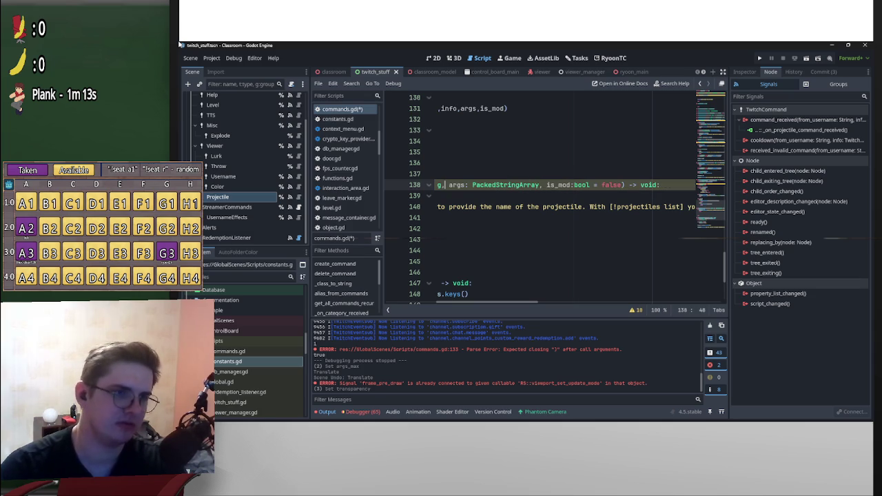
{"action": "type", "text": ","}
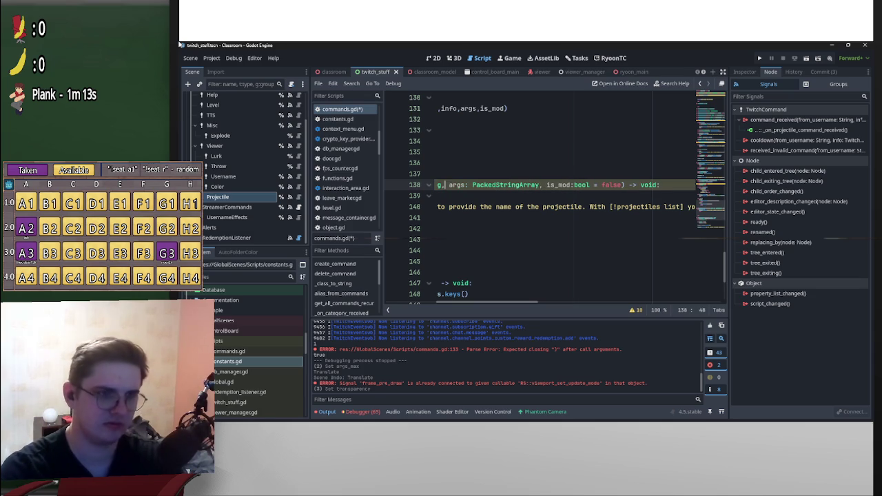
{"action": "scroll", "coordinate": [537, 200], "scroll_direction": "up", "scroll_amount": 4}
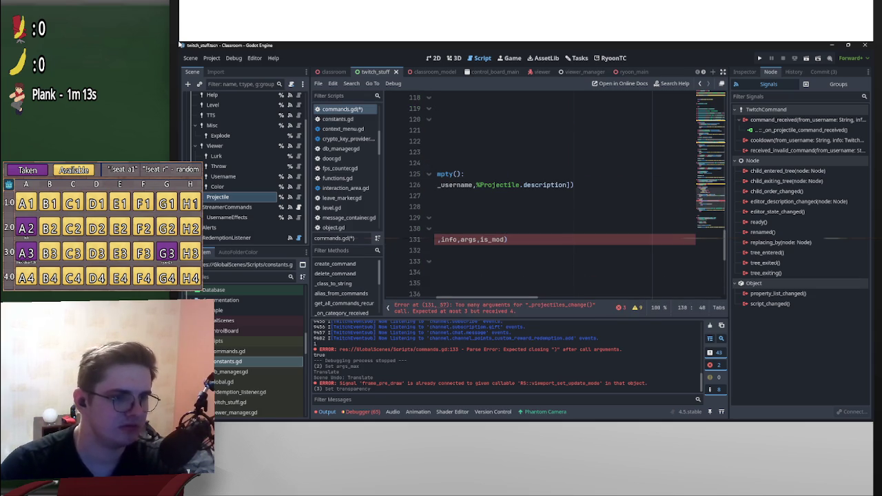
{"action": "scroll", "coordinate": [537, 200], "scroll_direction": "left", "scroll_amount": 2}
{"action": "left_click_drag", "start_coordinate": [507, 239], "coordinate": [489, 239]}
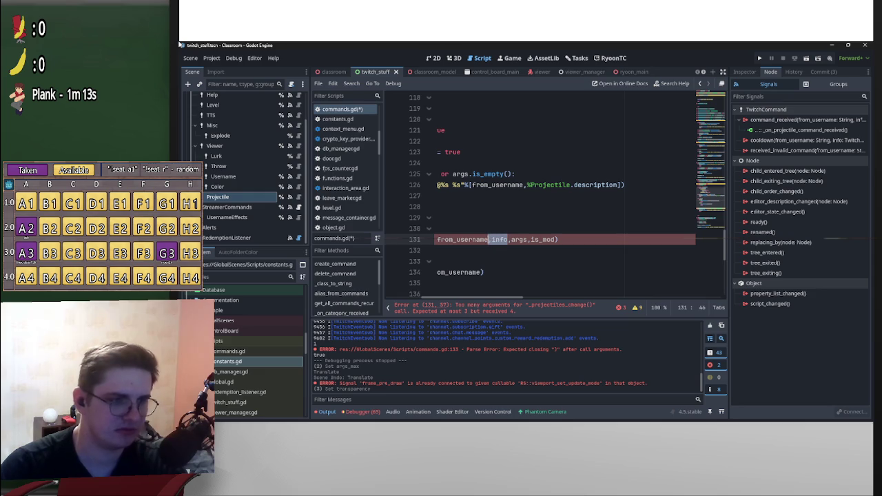
{"action": "key", "text": "BackSpace"}
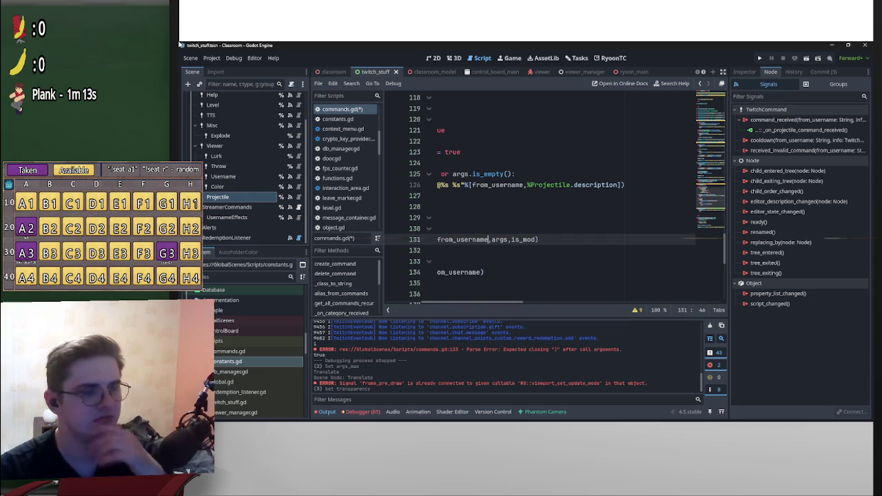
Remove the ' = false' default from is_mod on line 138.
{"action": "scroll", "coordinate": [537, 200], "scroll_direction": "down", "scroll_amount": 3}
{"action": "scroll", "coordinate": [537, 200], "scroll_direction": "down", "scroll_amount": 1}
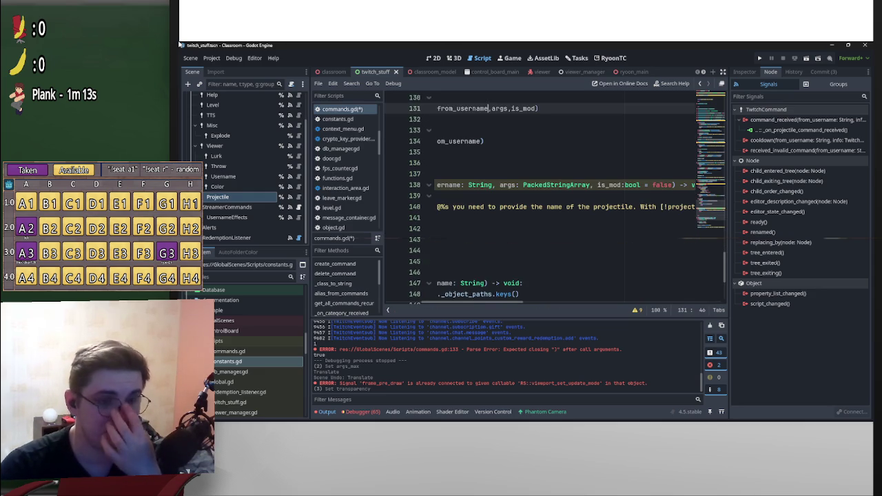
{"action": "left_click_drag", "start_coordinate": [642, 184], "coordinate": [674, 184]}
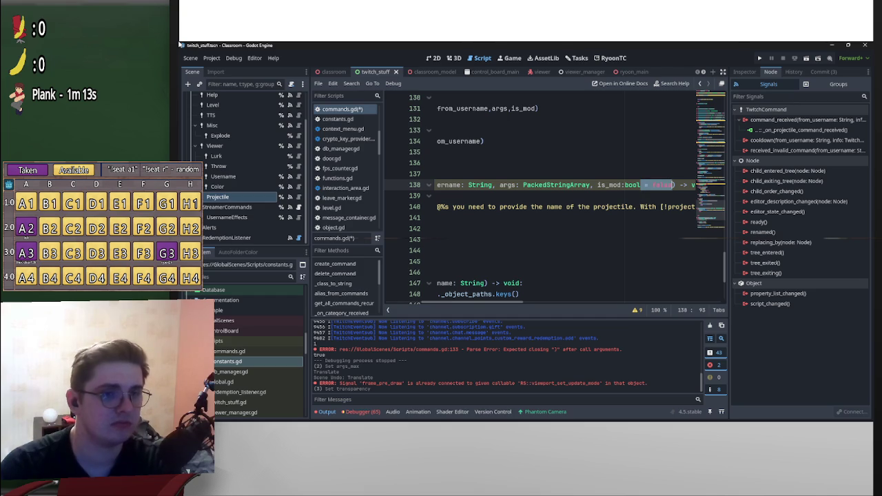
{"action": "key", "text": "BackSpace"}
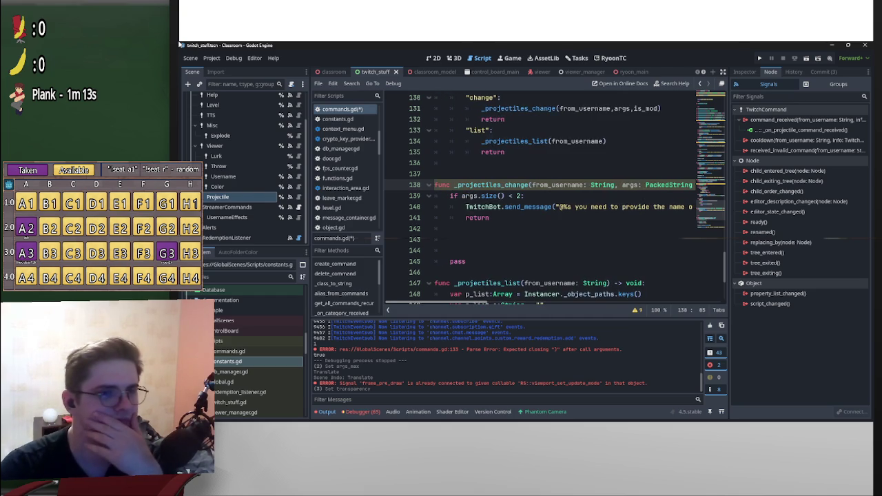
Paste a copy of the argument-count check at line 143 and change it to args.size() < 3.
{"action": "left_click", "coordinate": [482, 239]}
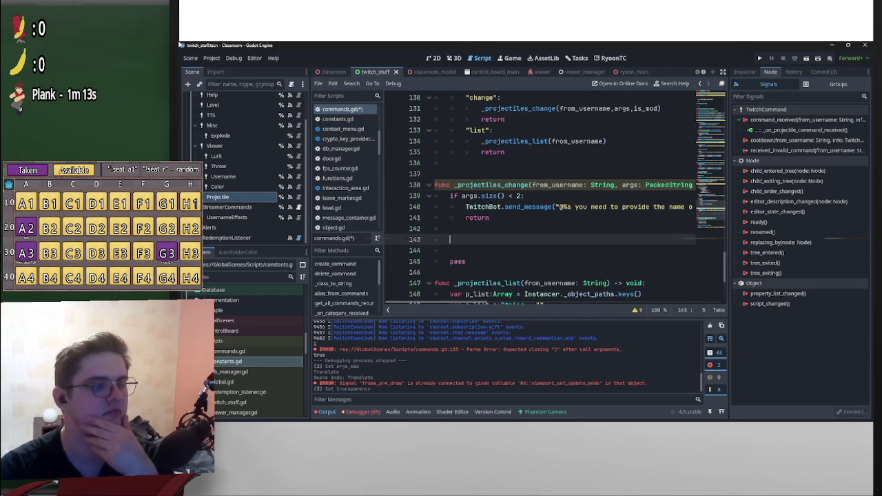
{"action": "mouse_move", "coordinate": [489, 218]}
{"action": "left_mouse_down"}
{"action": "mouse_move", "coordinate": [467, 207]}
{"action": "mouse_move", "coordinate": [483, 195]}
{"action": "mouse_move", "coordinate": [449, 196]}
{"action": "left_mouse_up"}
{"action": "key", "text": "ctrl+c"}
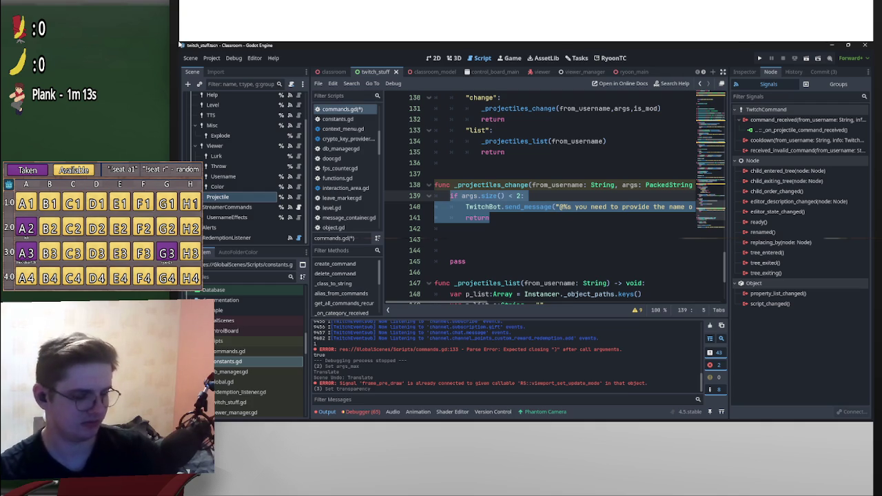
{"action": "left_click", "coordinate": [450, 239]}
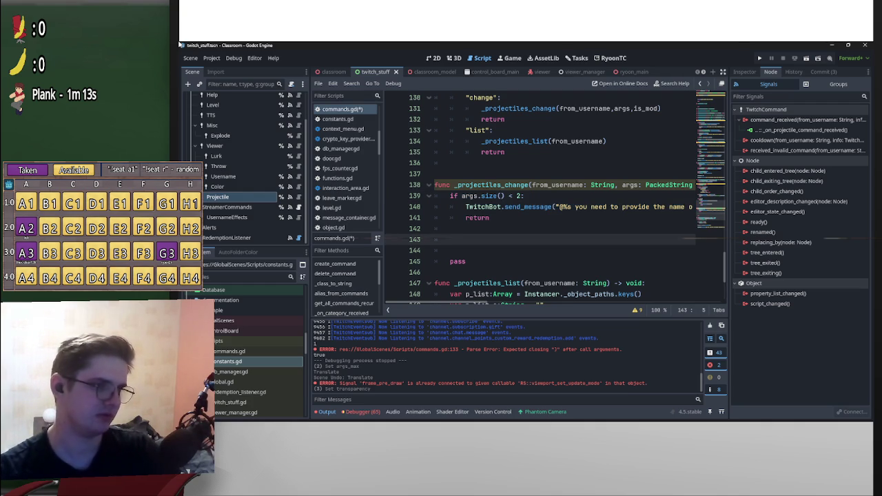
{"action": "key", "text": "ctrl+v"}
{"action": "key", "text": "Up"}
{"action": "key", "text": "Up"}
{"action": "key", "text": "End"}
{"action": "key", "text": "Left"}
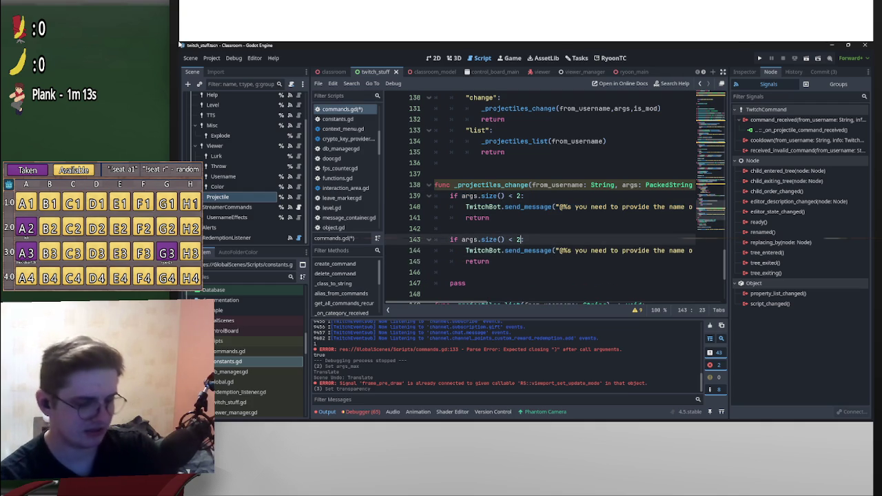
{"action": "key", "text": "BackSpace"}
{"action": "type", "text": "3"}
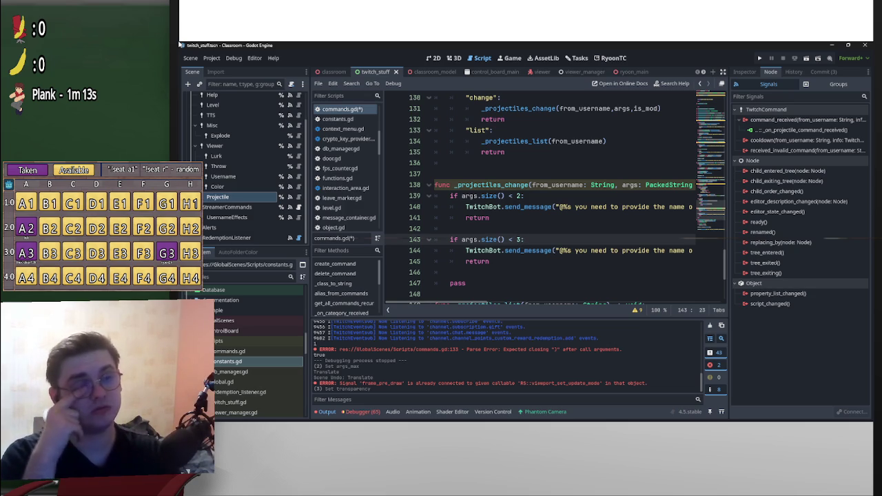
{"action": "type", "text": ":"}
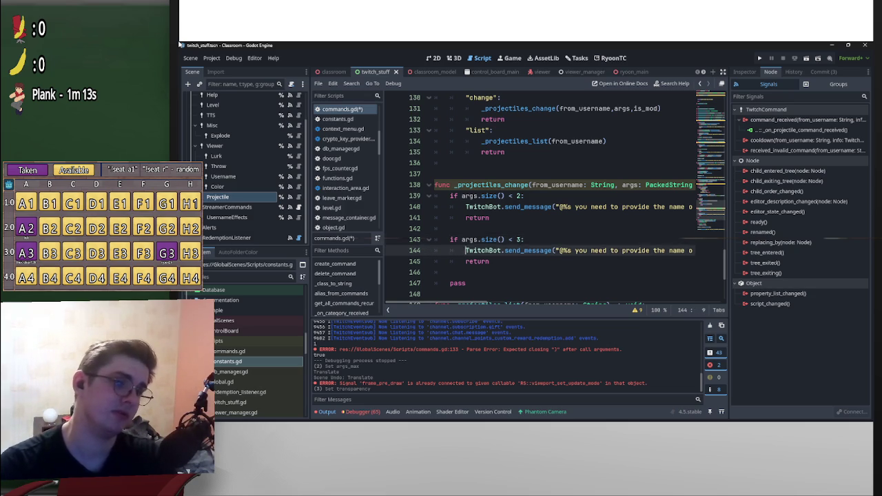
Edit the pasted send_message statement on line 144, undoing stray edits to keep the message.
{"action": "key", "text": "Down"}
{"action": "key", "text": "Home"}
{"action": "key", "text": "ctrl+shift+Right"}
{"action": "key", "text": "ctrl+shift+Right"}
{"action": "key", "text": "ctrl+shift+Right"}
{"action": "key", "text": "ctrl+shift+Right"}
{"action": "key", "text": "ctrl+shift+Right"}
{"action": "key", "text": "ctrl+shift+Right"}
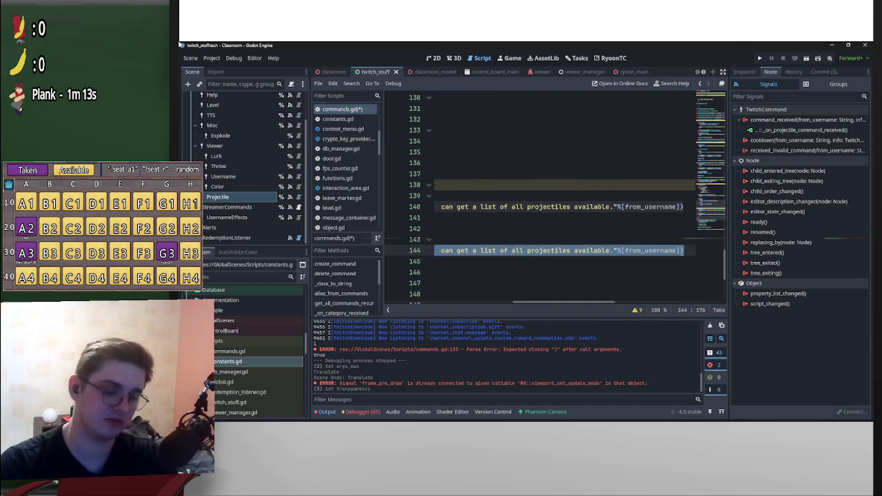
{"action": "scroll", "coordinate": [551, 207], "scroll_direction": "left", "scroll_amount": 3}
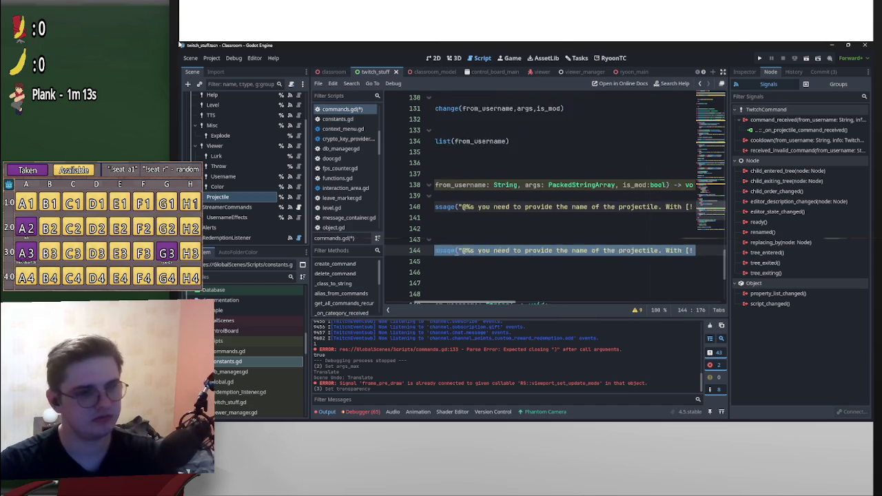
{"action": "scroll", "coordinate": [551, 207], "scroll_direction": "left", "scroll_amount": 2}
{"action": "key", "text": "ctrl+d"}
{"action": "key", "text": "ctrl+v"}
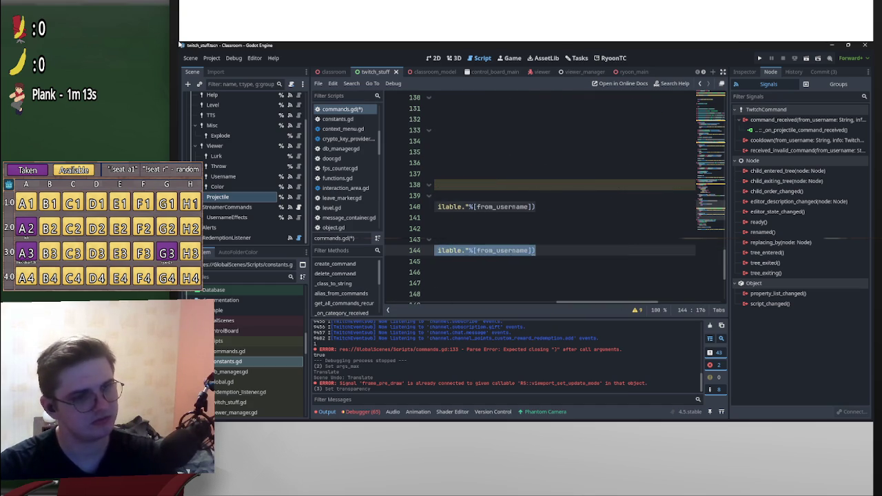
{"action": "key", "text": "ctrl+z"}
{"action": "key", "text": "ctrl+z"}
{"action": "key", "text": "Up"}
{"action": "key", "text": "End"}
{"action": "key", "text": "shift+Home"}
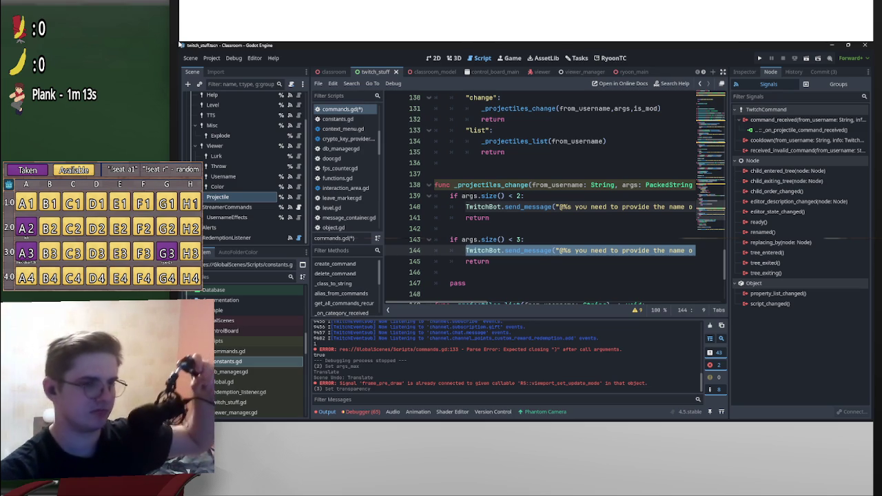
{"action": "key", "text": "BackSpace"}
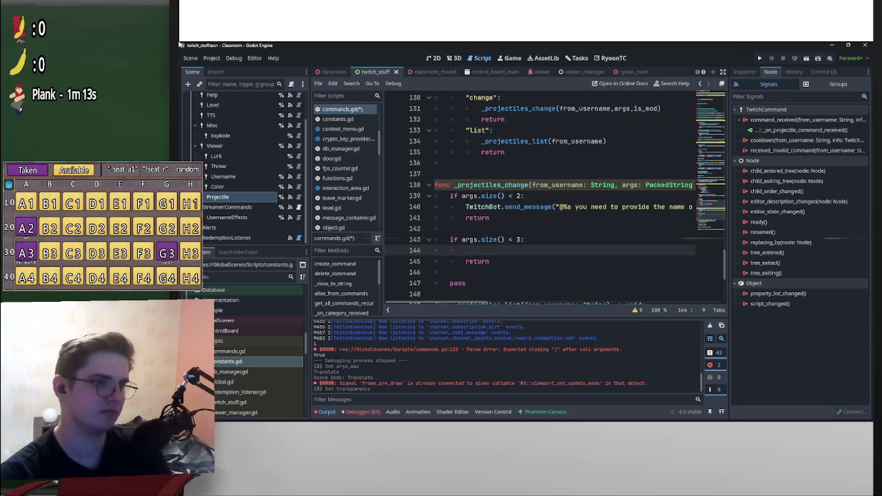
{"action": "key", "text": "ctrl+z"}
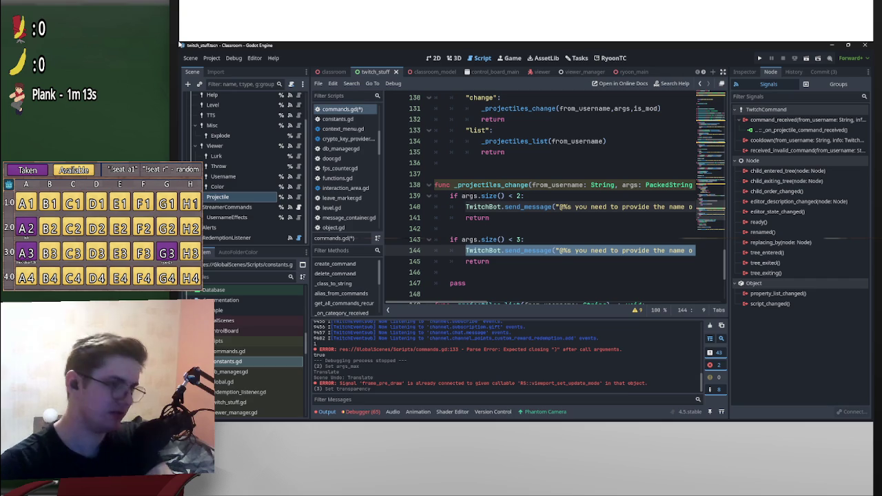
Change the second check's condition on line 143 to args.size() == 2.
{"action": "key", "text": "Up"}
{"action": "key", "text": "End"}
{"action": "key", "text": "BackSpace"}
{"action": "key", "text": "BackSpace"}
{"action": "key", "text": "BackSpace"}
{"action": "type", "text": "=="}
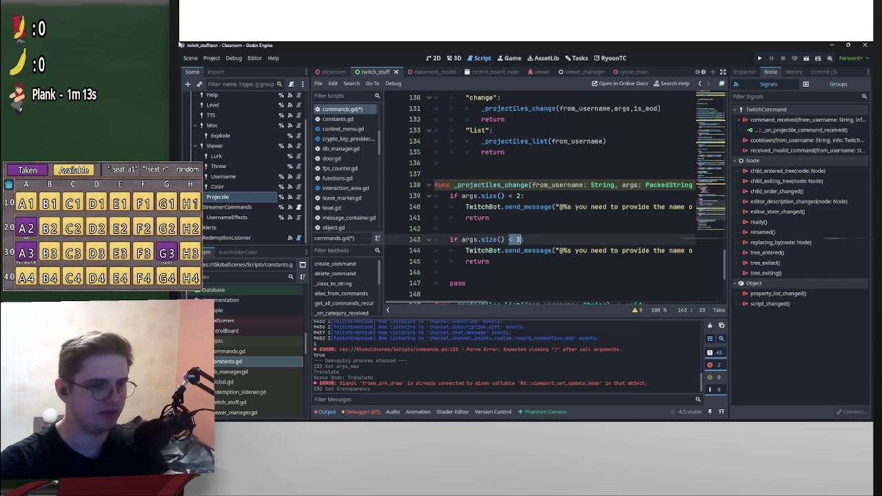
{"action": "type", "text": "2"}
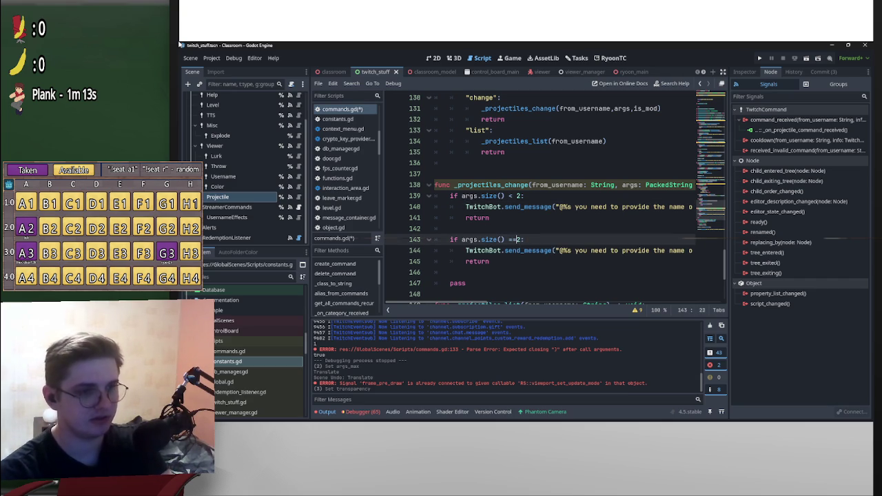
{"action": "key", "text": "BackSpace"}
{"action": "type", "text": "2"}
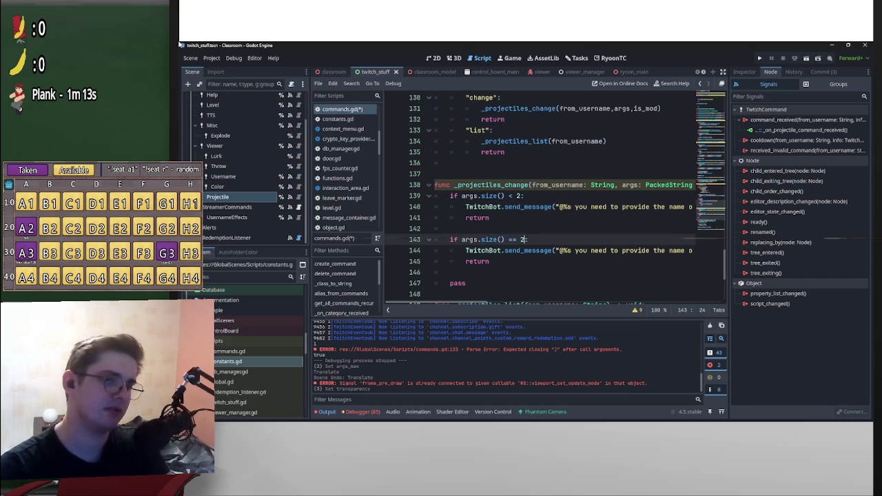
Delete the duplicated send_message statement on line 144, leaving the return.
{"action": "key", "text": "Down"}
{"action": "key", "text": "Home"}
{"action": "key", "text": "shift+End"}
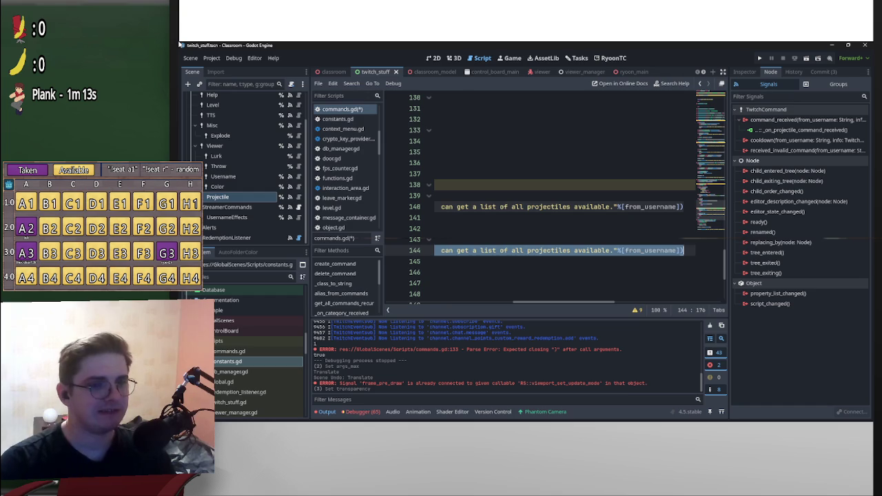
{"action": "key", "text": "Delete"}
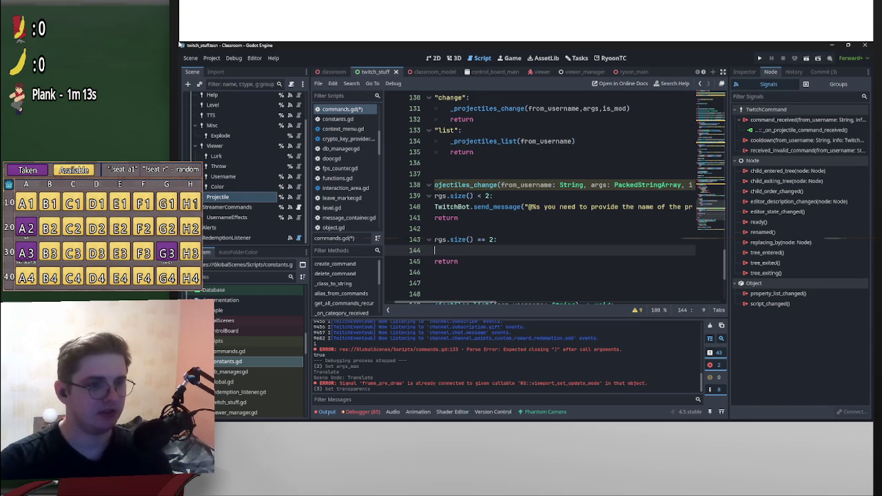
{"action": "scroll", "coordinate": [551, 200], "scroll_direction": "left", "scroll_amount": 2}
{"action": "scroll", "coordinate": [551, 200], "scroll_direction": "down", "scroll_amount": 3}
{"action": "scroll", "coordinate": [551, 200], "scroll_direction": "down", "scroll_amount": 2}
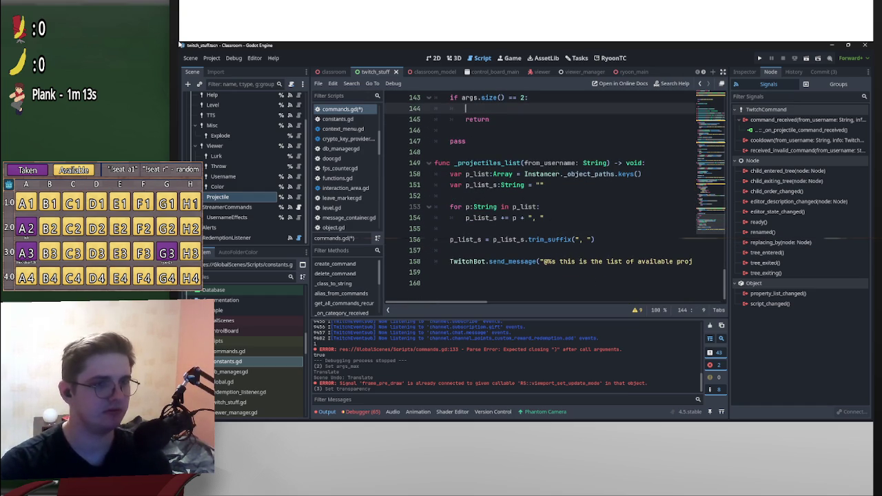
Paste the 'var p_list:Array = Instancer._object_paths.keys()' line and move it above the == 2 check.
{"action": "left_click_drag", "start_coordinate": [642, 174], "coordinate": [523, 173]}
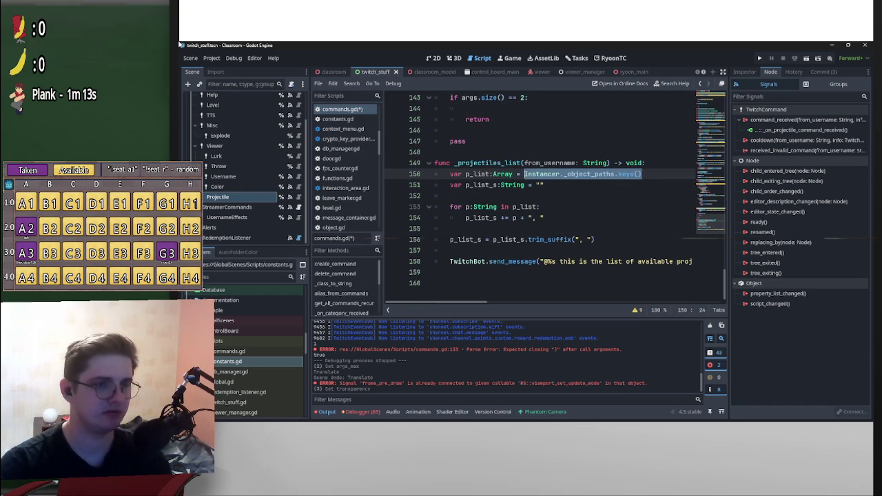
{"action": "left_click", "coordinate": [473, 174]}
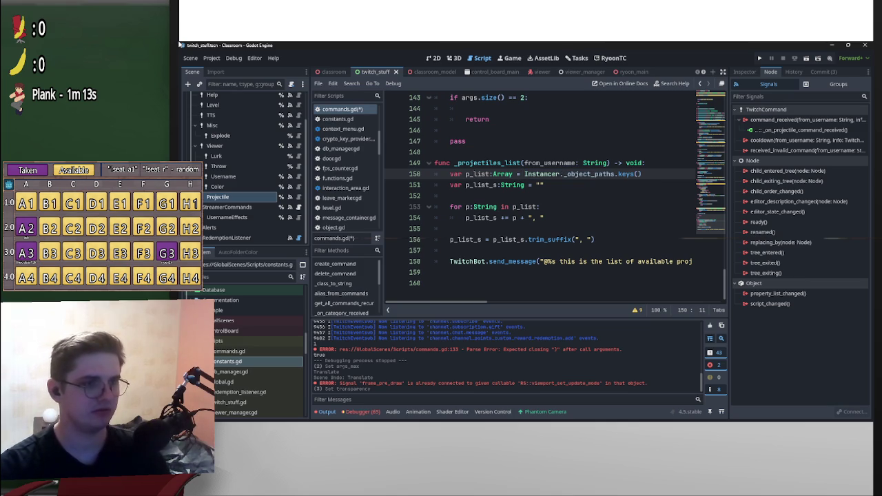
{"action": "key", "text": "Home"}
{"action": "key", "text": "shift+End"}
{"action": "key", "text": "ctrl+c"}
{"action": "scroll", "coordinate": [551, 200], "scroll_direction": "up", "scroll_amount": 4}
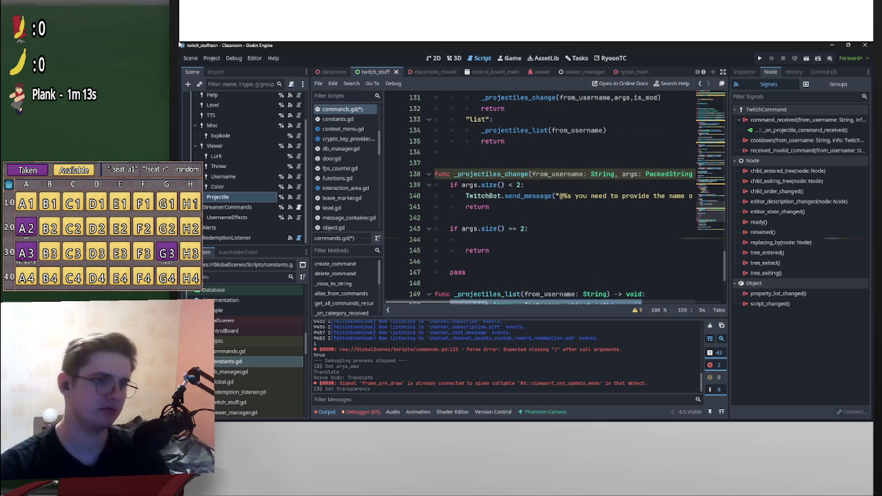
{"action": "left_click", "coordinate": [466, 239]}
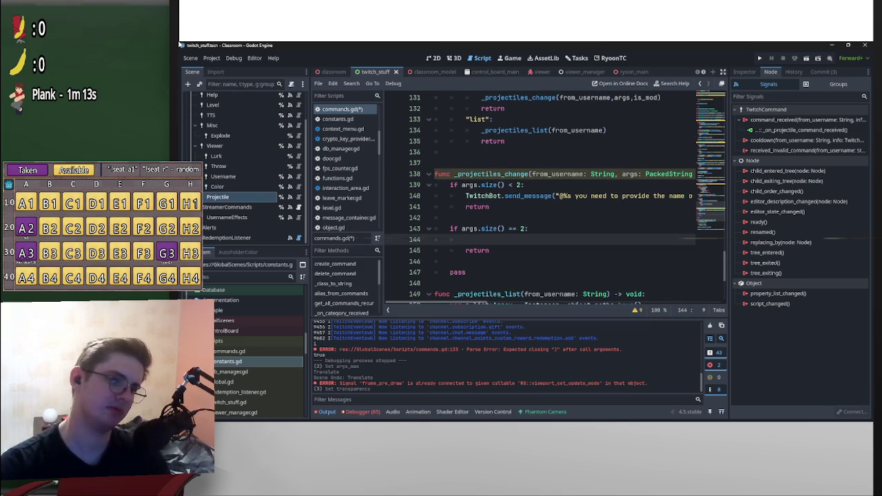
{"action": "key", "text": "ctrl+v"}
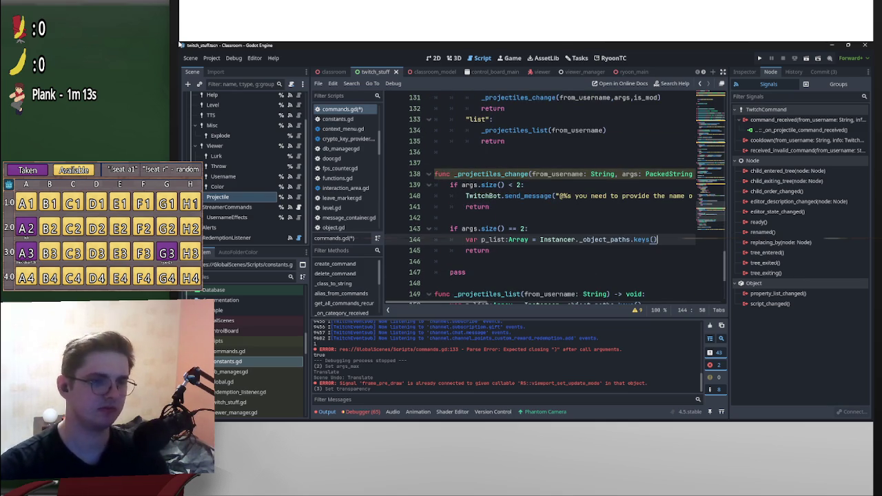
{"action": "key", "text": "shift+Home"}
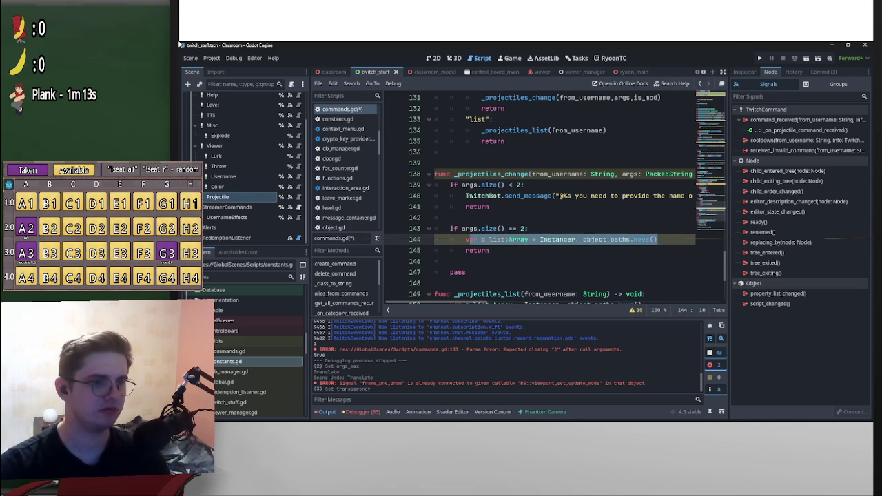
{"action": "left_click_drag", "start_coordinate": [654, 239], "coordinate": [609, 219]}
Tidy the blank lines around the p_list declaration and the two-argument block.
{"action": "key", "text": "Home"}
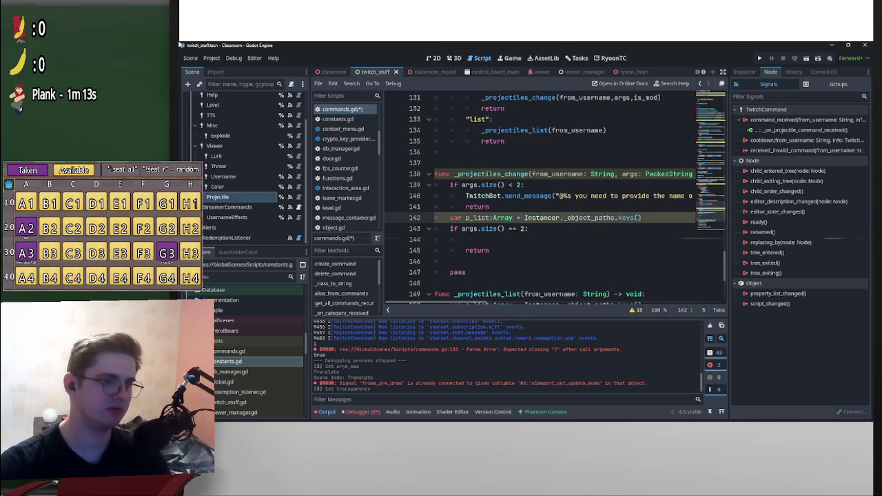
{"action": "key", "text": "Return"}
{"action": "key", "text": "End"}
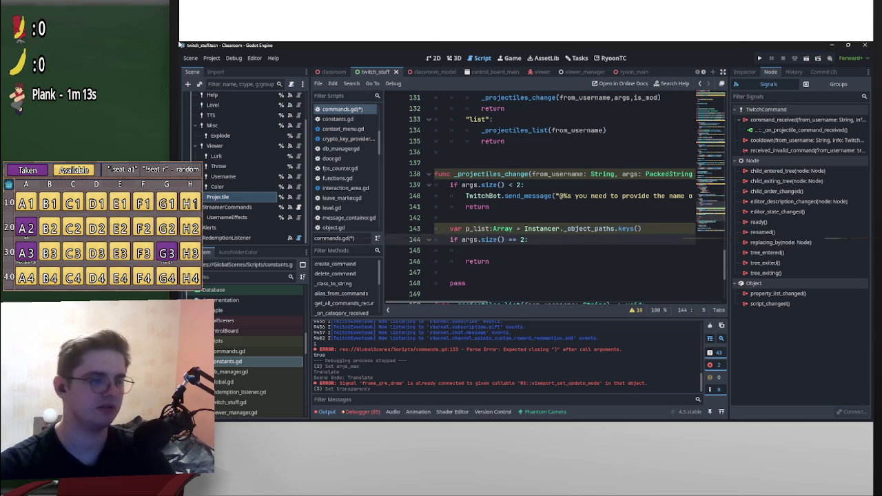
{"action": "key", "text": "Return"}
{"action": "key", "text": "Down"}
{"action": "key", "text": "Down"}
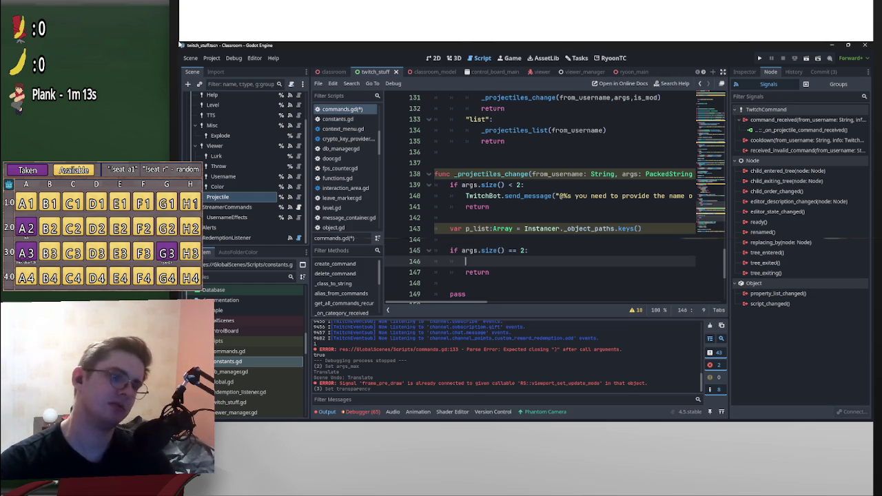
{"action": "scroll", "coordinate": [552, 200], "scroll_direction": "down", "scroll_amount": 1}
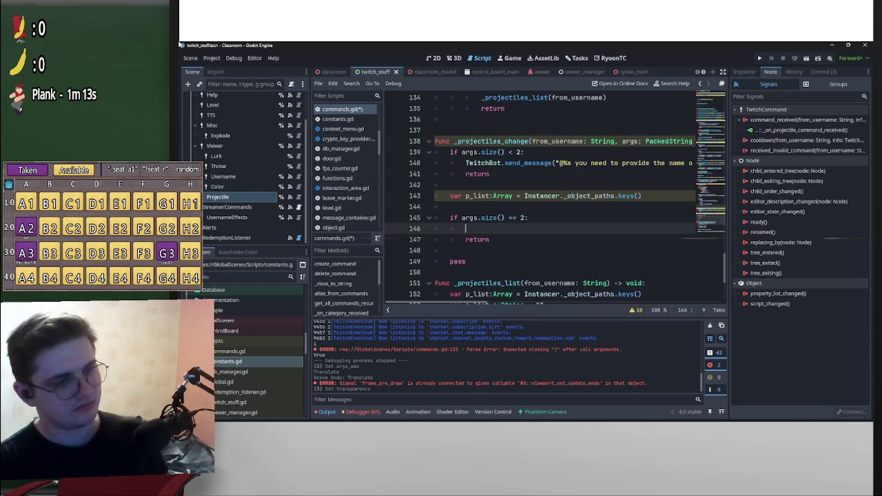
{"action": "key", "text": "Up"}
{"action": "key", "text": "Up"}
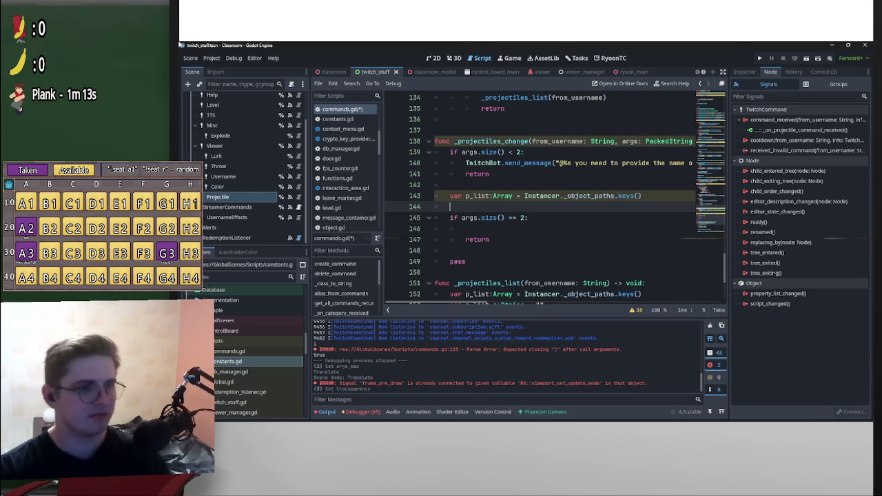
{"action": "key", "text": "Return"}
{"action": "key", "text": "Up"}
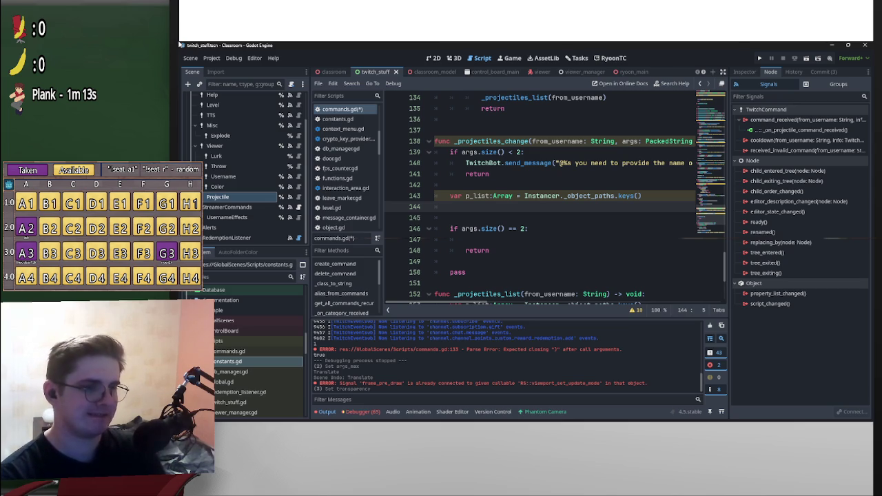
{"action": "key", "text": "Delete"}
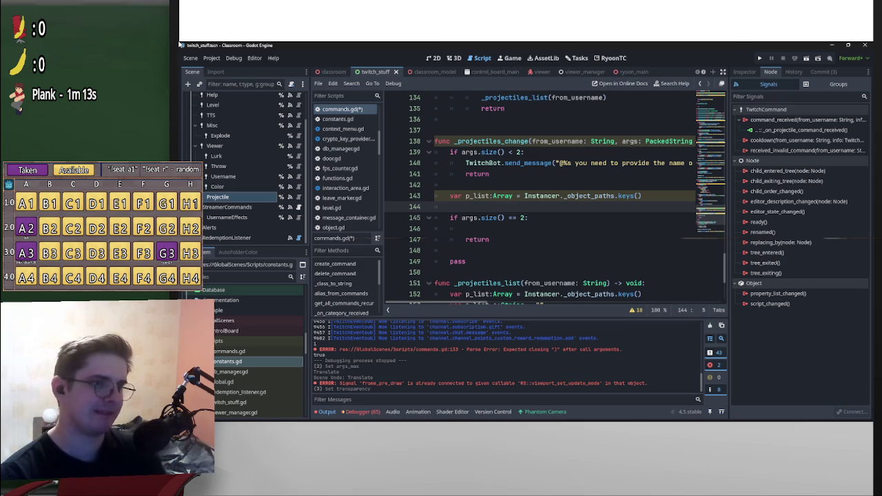
{"action": "key", "text": "Down"}
{"action": "key", "text": "Down"}
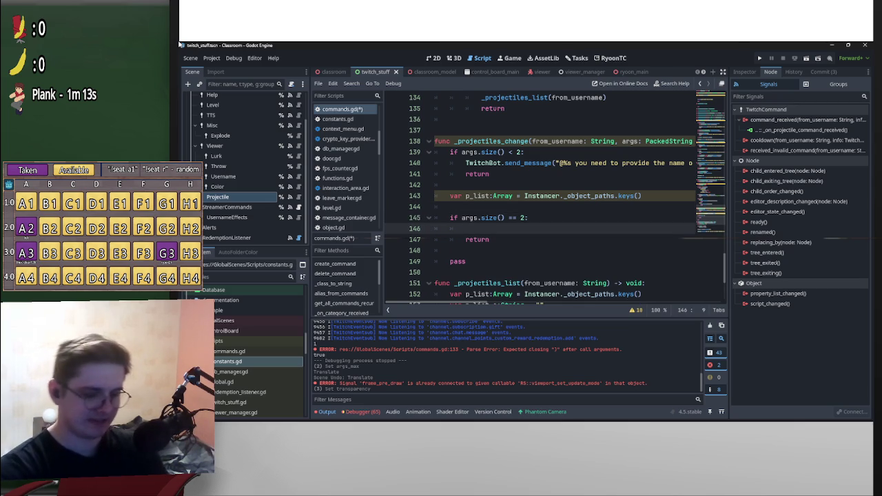
Write 'if !p_list.has(args[1]):' on line 146 and open an indented line below it.
{"action": "type", "text": "if"}
{"action": "type", "text": "args"}
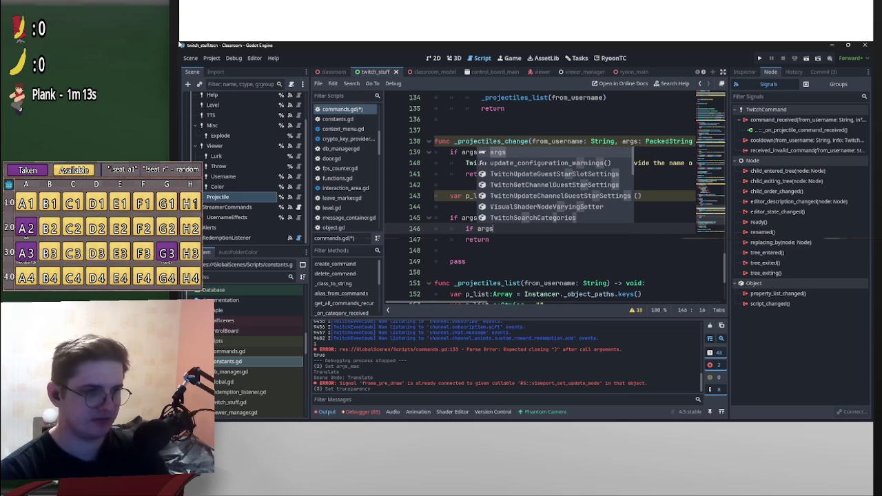
{"action": "type", "text": "[1"}
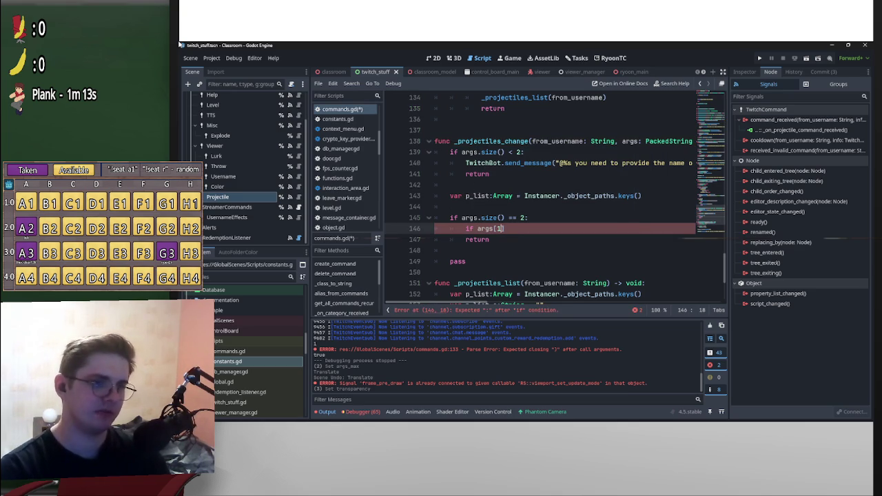
{"action": "left_click", "coordinate": [465, 196]}
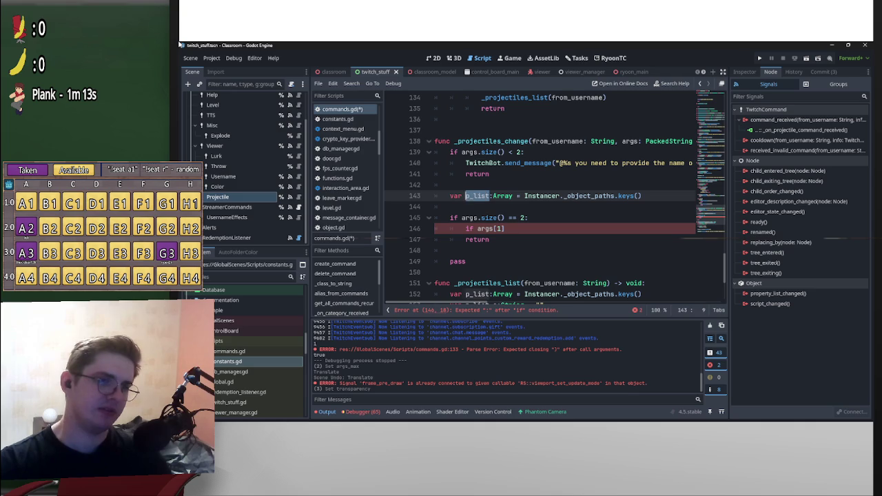
{"action": "left_click", "coordinate": [466, 228]}
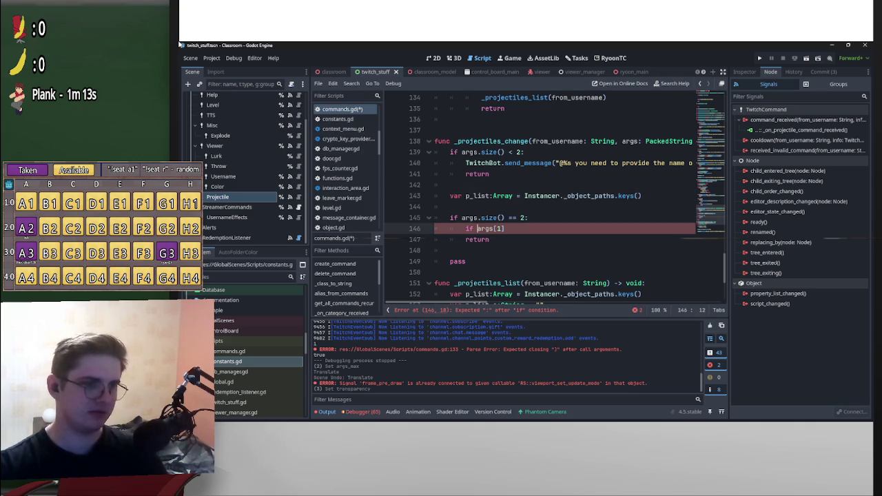
{"action": "type", "text": "p_list.has"}
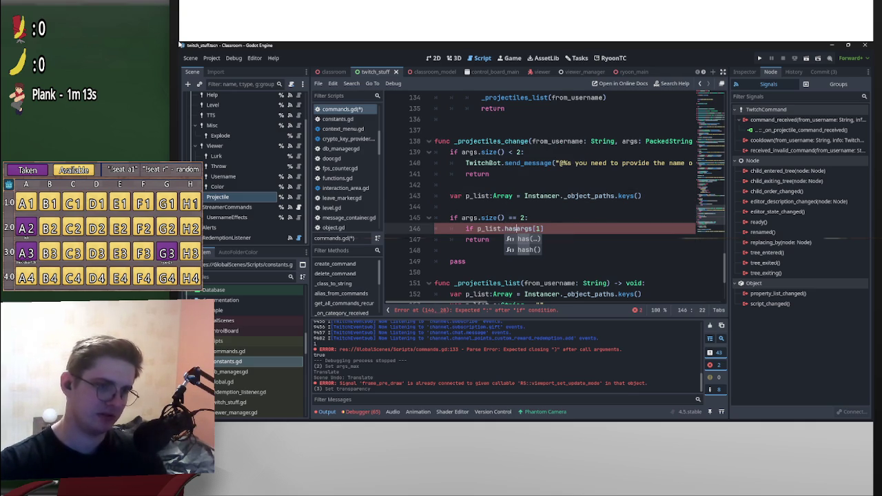
{"action": "key", "text": "Return"}
{"action": "type", "text": ")"}
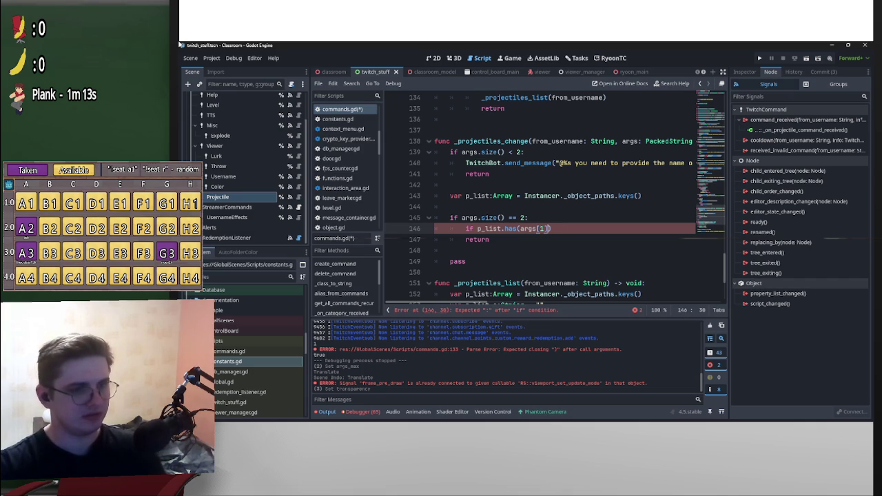
{"action": "type", "text": "!"}
{"action": "key", "text": "End"}
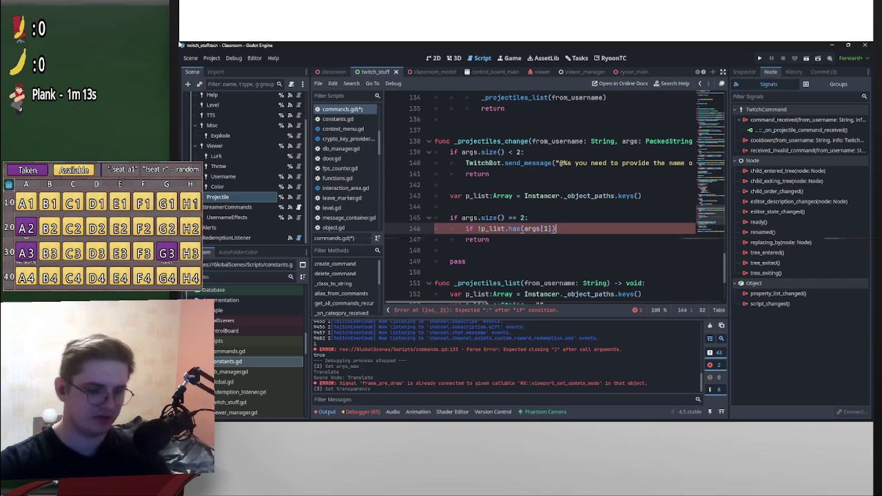
{"action": "type", "text": ":"}
{"action": "key", "text": "Return"}
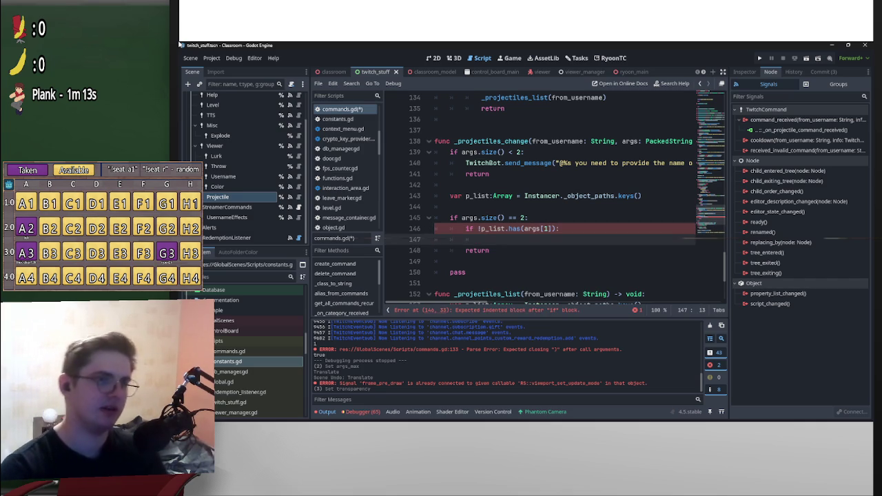
{"action": "key", "text": "Up"}
{"action": "key", "text": "Up"}
{"action": "key", "text": "Up"}
{"action": "key", "text": "shift+End"}
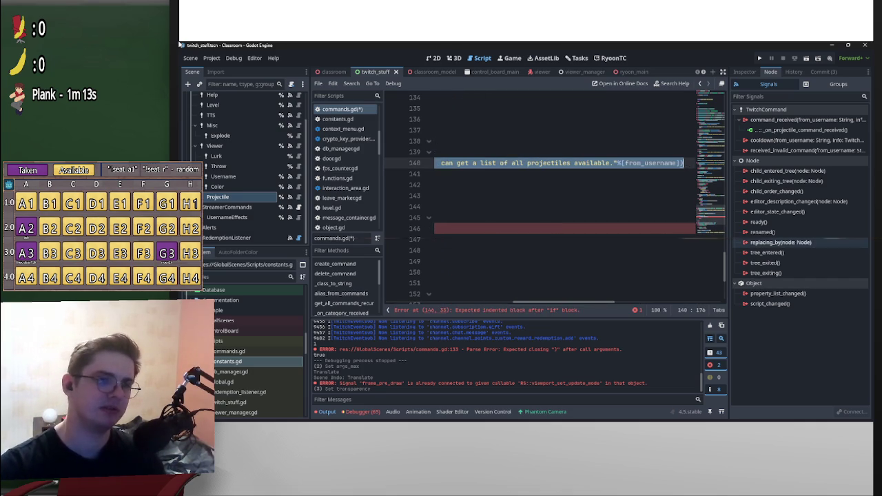
Copy the send_message line into the new branch and add 'return' after it.
{"action": "key", "text": "shift+Home"}
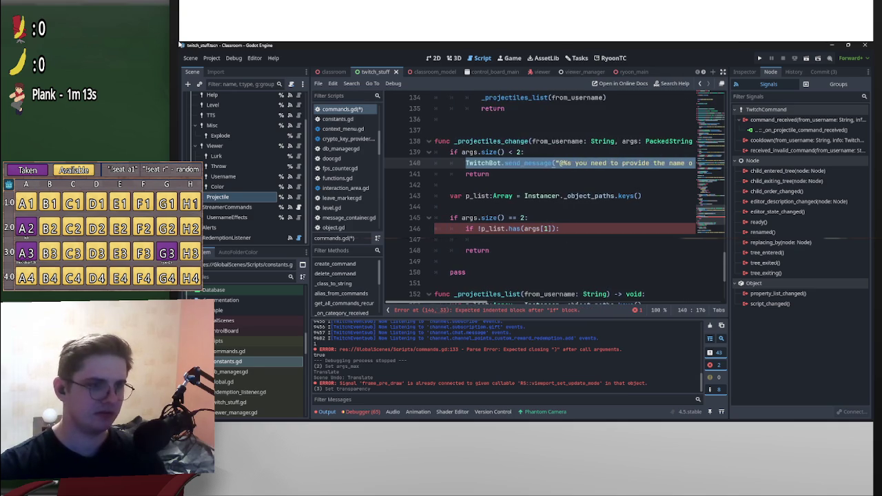
{"action": "key", "text": "Down"}
{"action": "key", "text": "Down"}
{"action": "key", "text": "Down"}
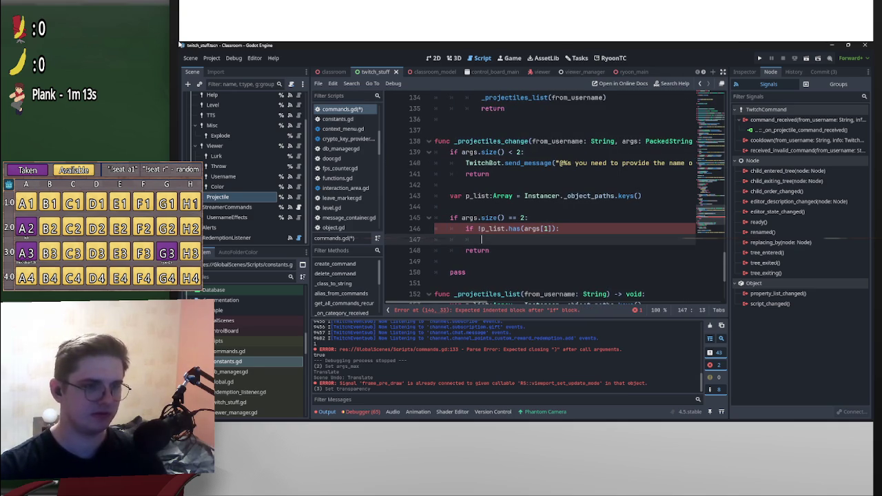
{"action": "key", "text": "ctrl+v"}
{"action": "key", "text": "Return"}
{"action": "type", "text": "r"}
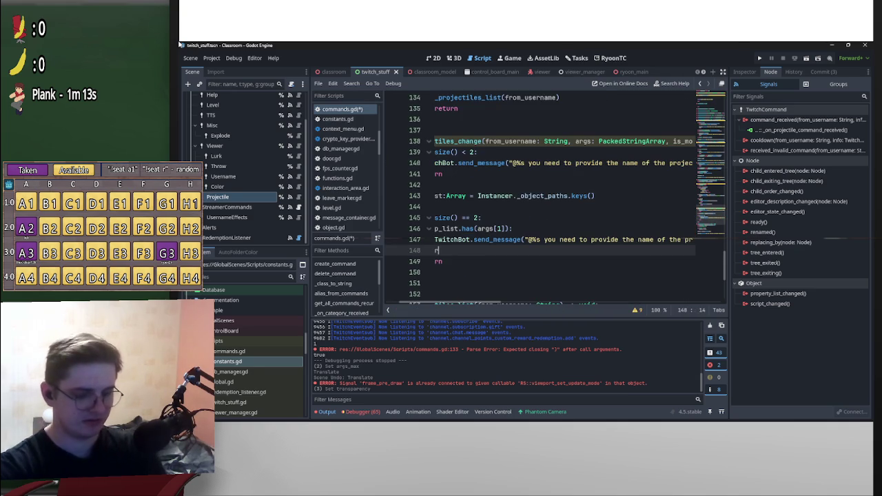
{"action": "type", "text": "eturn"}
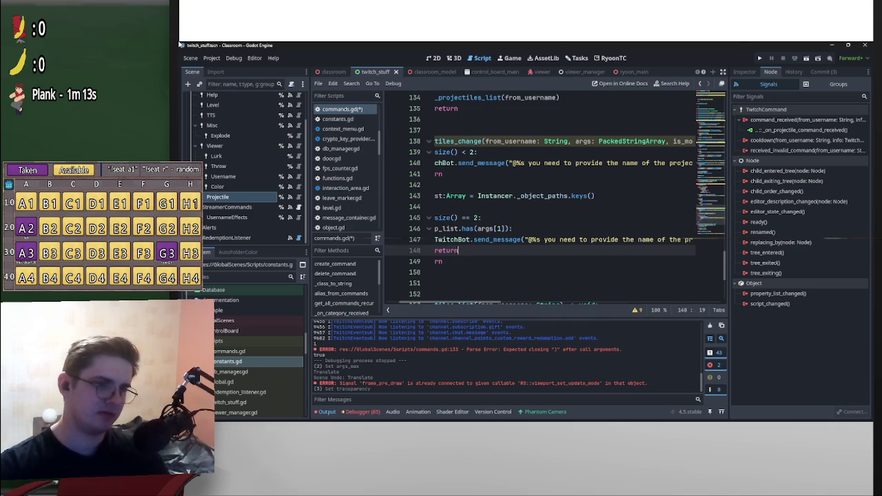
Add args[1] to the pasted message's format array after from_username.
{"action": "key", "text": "Up"}
{"action": "key", "text": "shift+End"}
{"action": "key", "text": "ctrl+shift+Left"}
{"action": "key", "text": "ctrl+shift+Left"}
{"action": "key", "text": "ctrl+shift+Left"}
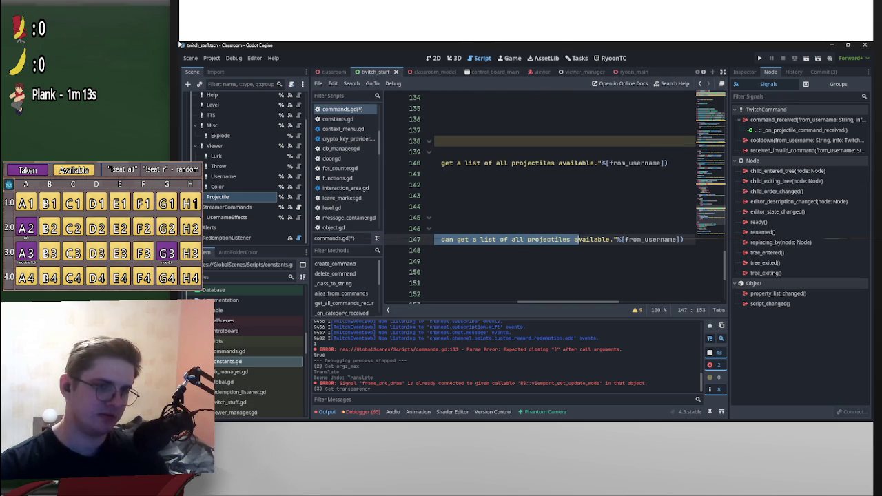
{"action": "key", "text": "shift+Right"}
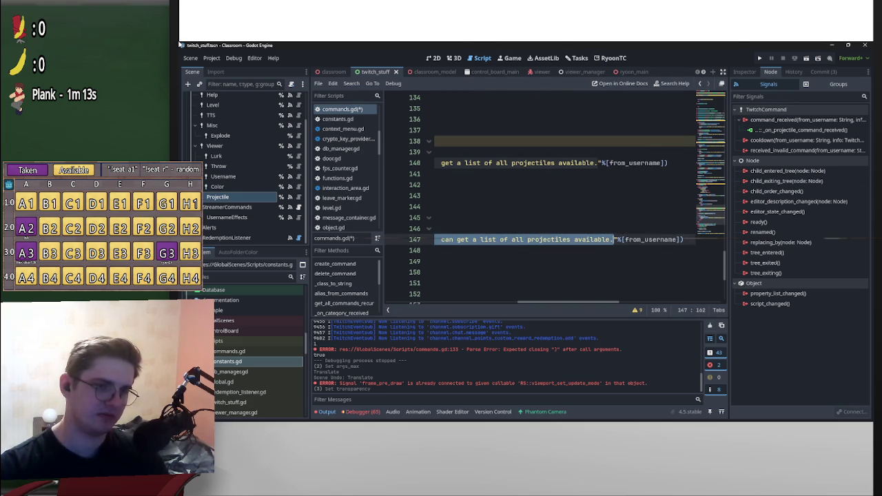
{"action": "key", "text": "End"}
{"action": "key", "text": "Left"}
{"action": "key", "text": "Left"}
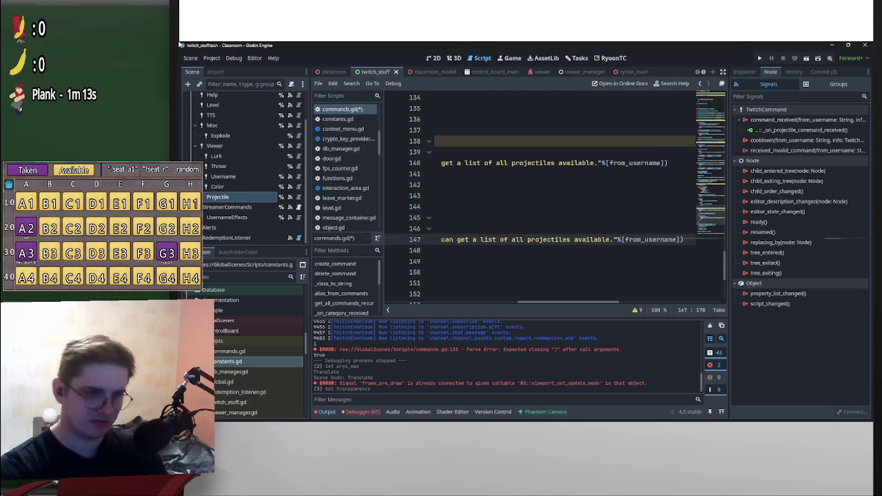
{"action": "type", "text": ",args["}
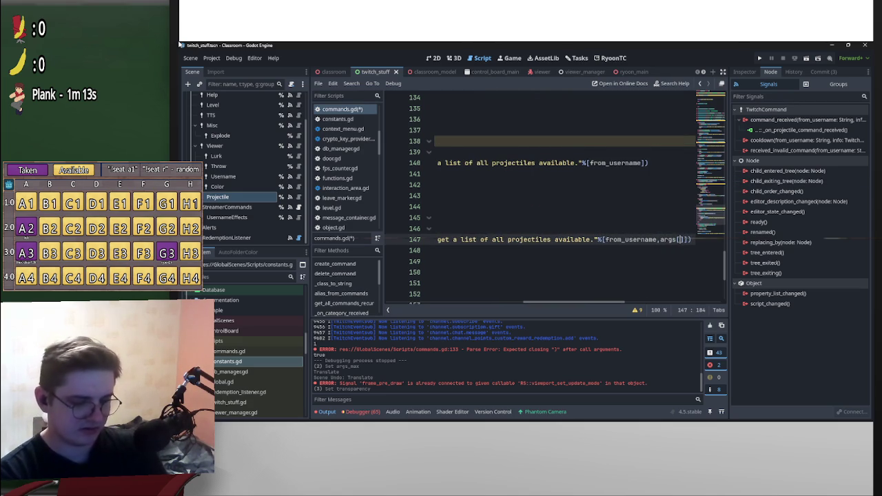
{"action": "type", "text": "1"}
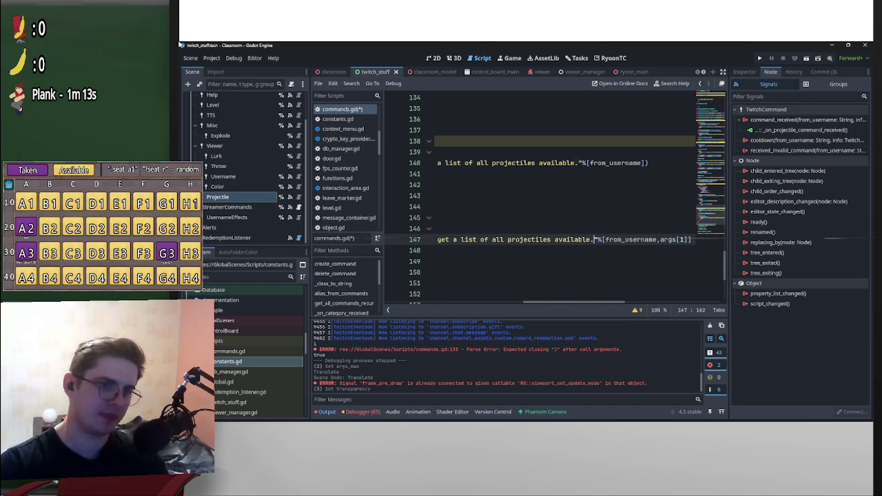
{"action": "key", "text": "ctrl+shift+Left"}
{"action": "key", "text": "ctrl+shift+Left"}
{"action": "key", "text": "ctrl+shift+Left"}
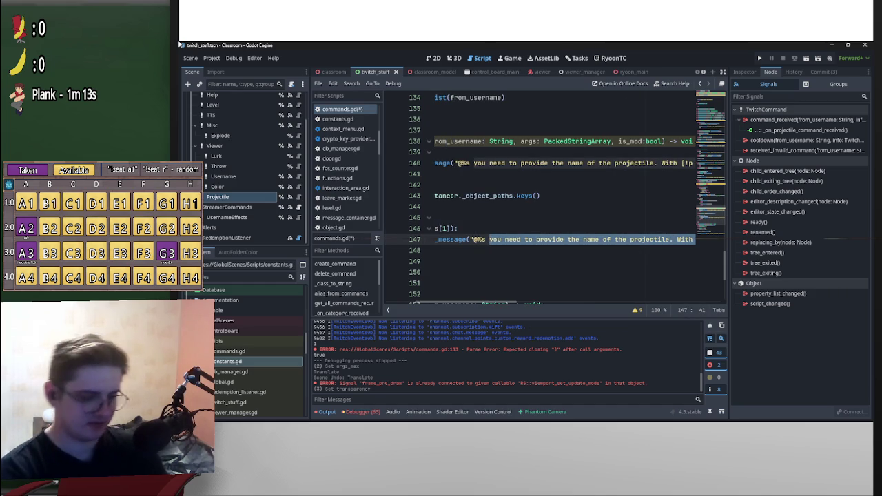
Write '%s is not a valid projectile, make sure you typed it properly.' and copy line 140's [!projectiles list] hint.
{"action": "type", "text": "%s"}
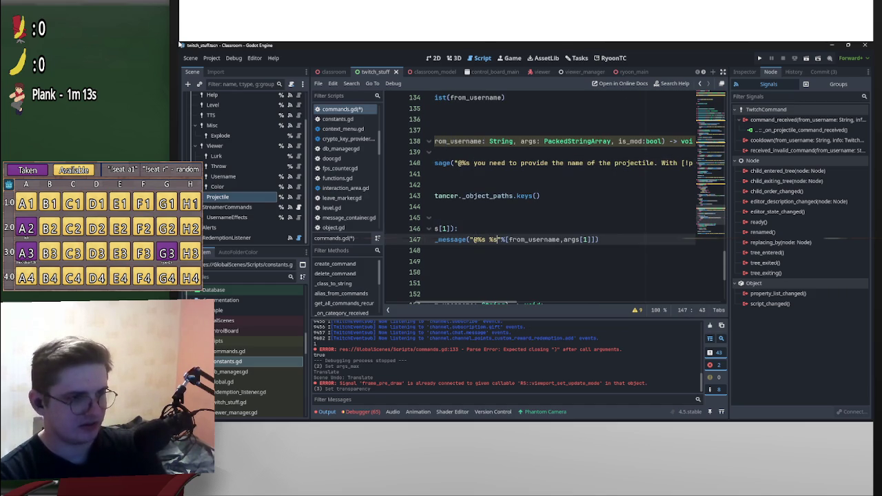
{"action": "type", "text": " is not a "}
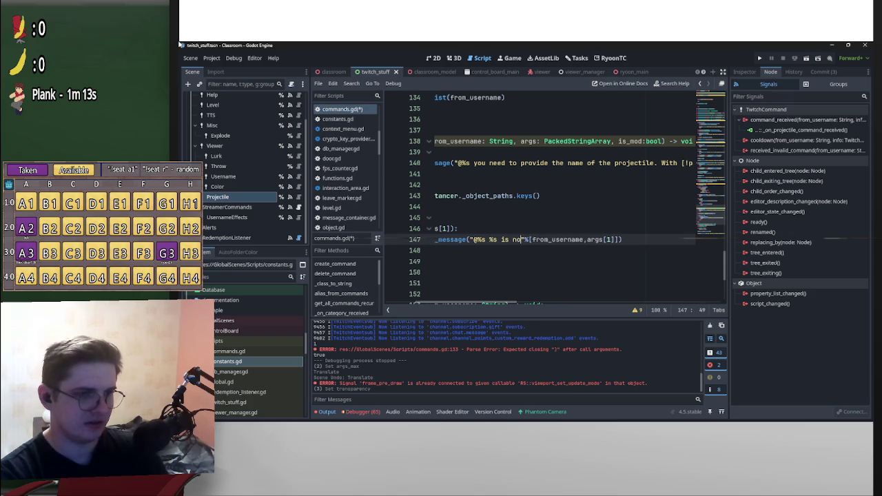
{"action": "type", "text": "valid"}
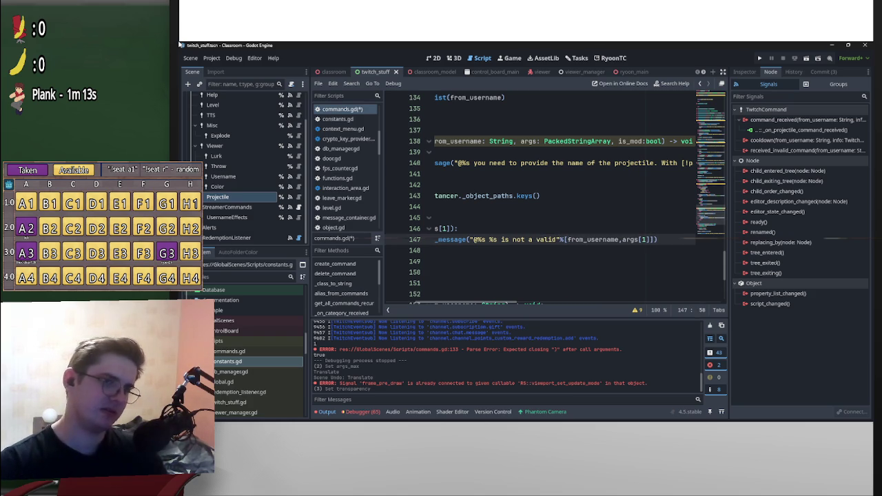
{"action": "type", "text": " pro"}
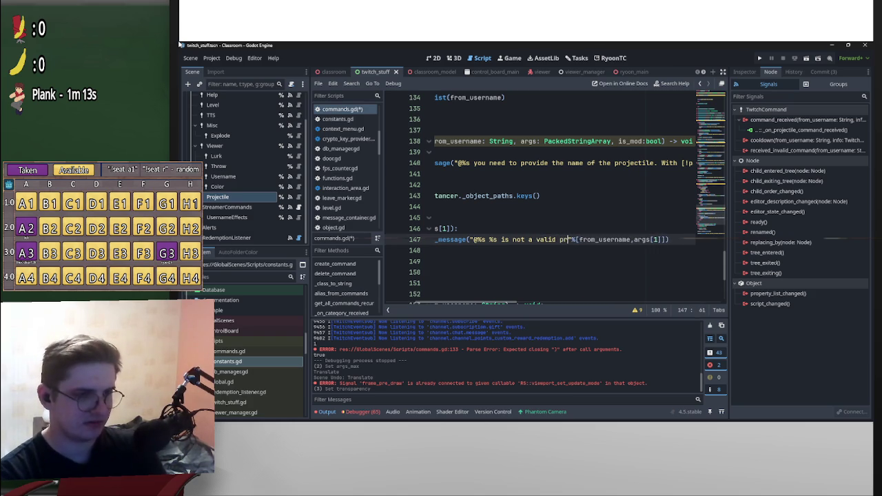
{"action": "type", "text": "jectile"}
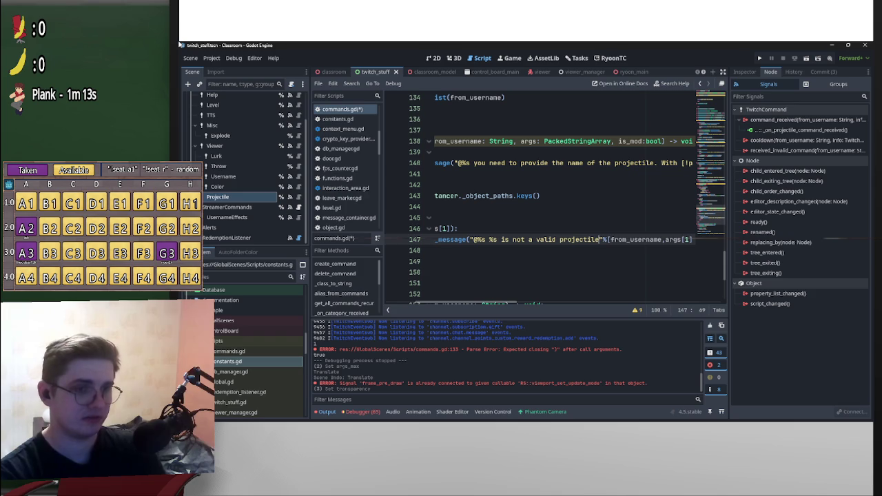
{"action": "type", "text": ", ma"}
{"action": "type", "text": "ke sur"}
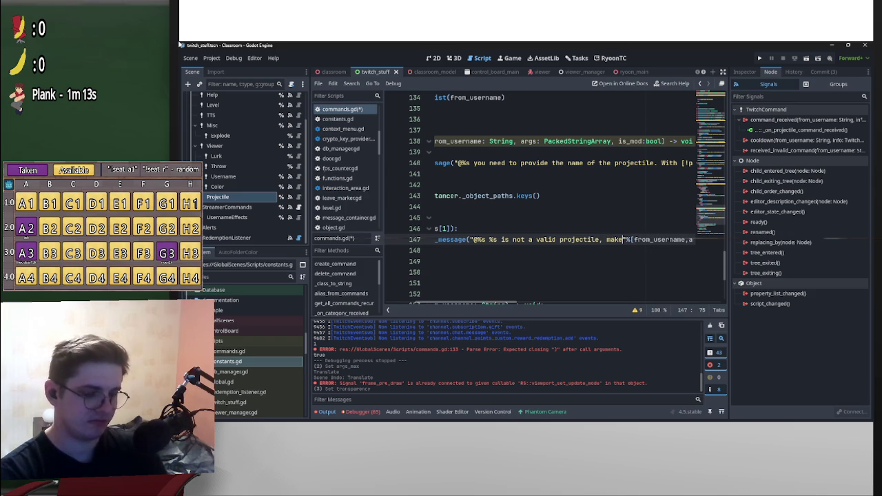
{"action": "type", "text": "e you "}
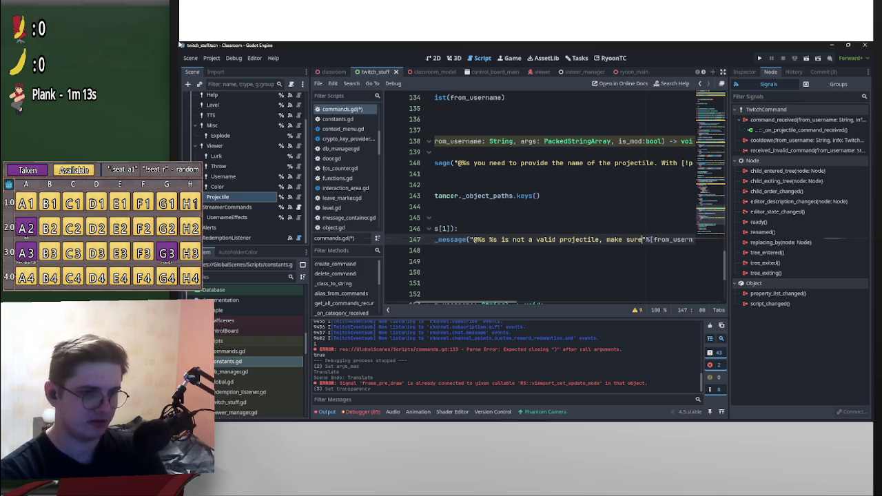
{"action": "type", "text": "typed it "}
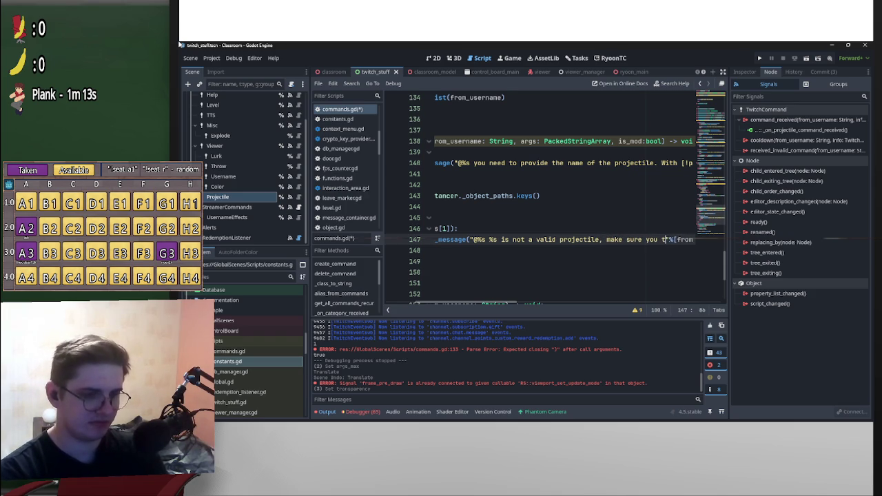
{"action": "type", "text": "properly"}
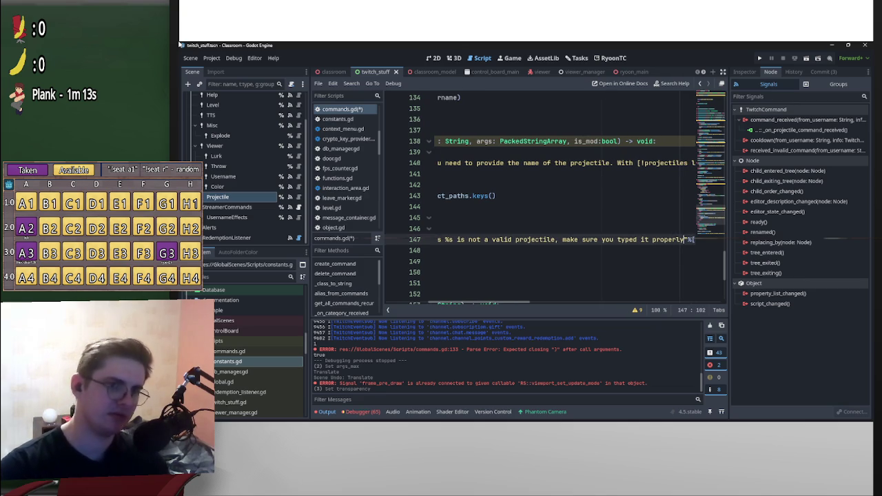
{"action": "type", "text": "."}
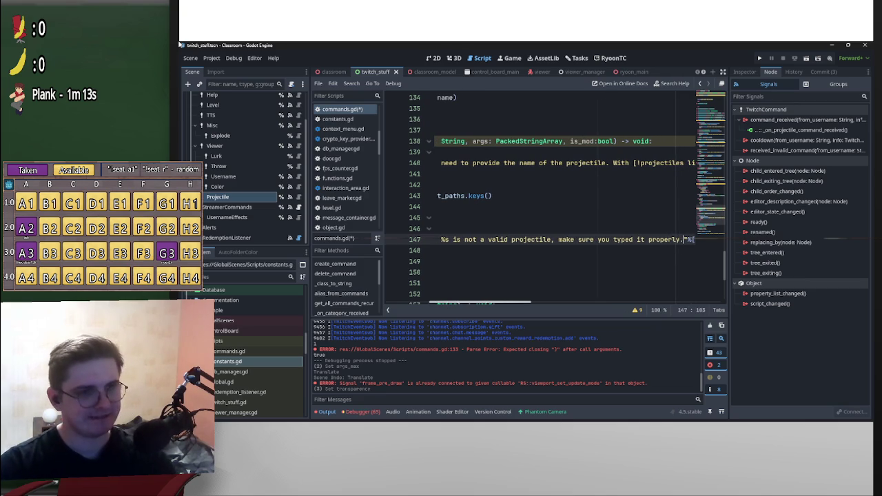
{"action": "scroll", "coordinate": [551, 192], "scroll_direction": "right", "scroll_amount": 3}
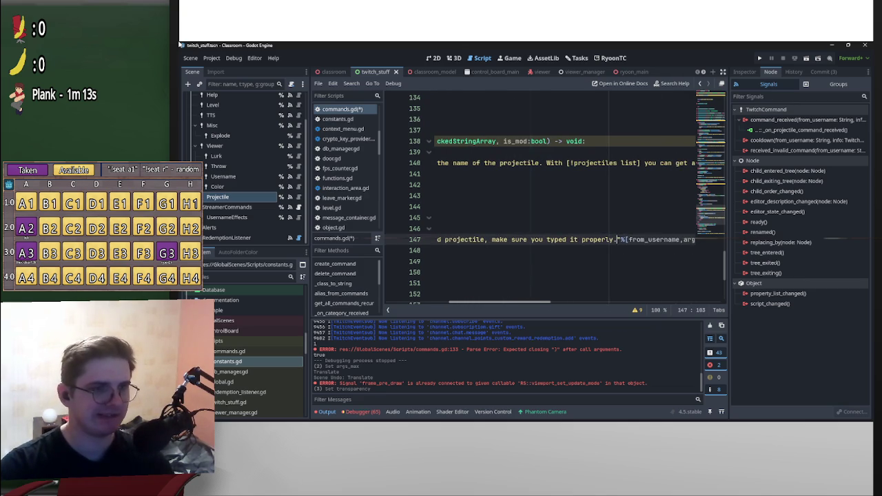
{"action": "left_click_drag", "start_coordinate": [546, 163], "coordinate": [640, 162]}
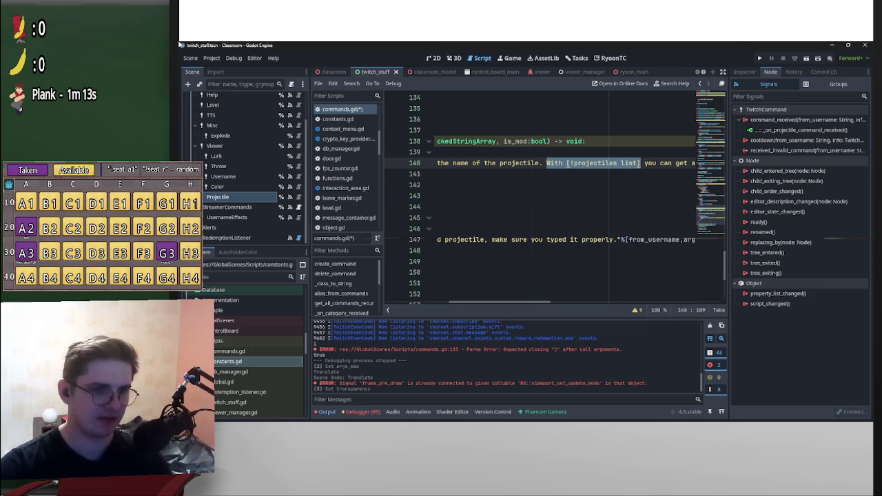
{"action": "left_click", "coordinate": [618, 239]}
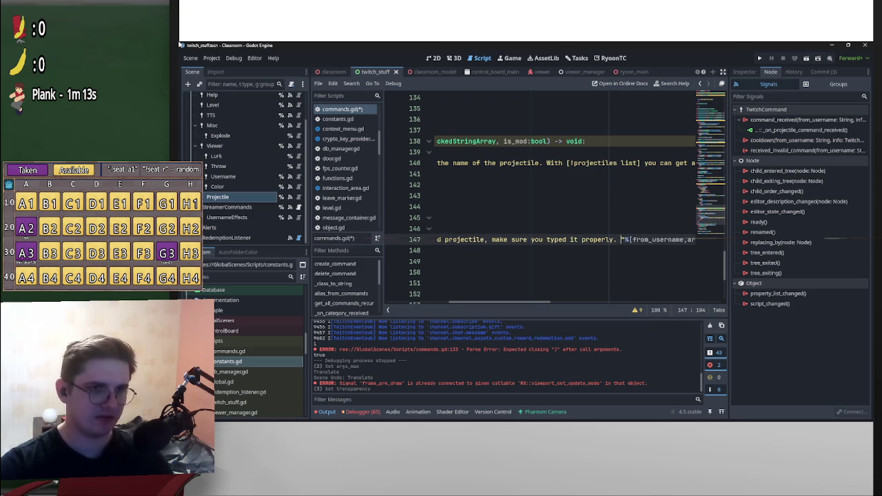
{"action": "mouse_move", "coordinate": [483, 163]}
{"action": "left_mouse_down"}
{"action": "mouse_move", "coordinate": [441, 163]}
{"action": "mouse_move", "coordinate": [688, 162]}
{"action": "mouse_move", "coordinate": [613, 162]}
{"action": "left_mouse_up"}
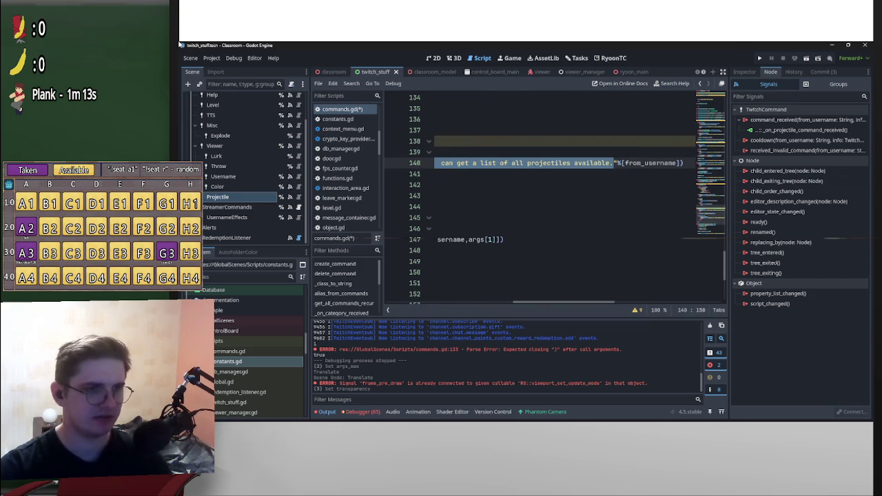
{"action": "key", "text": "ctrl+c"}
{"action": "left_click", "coordinate": [573, 240]}
{"action": "key", "text": "ctrl+v"}
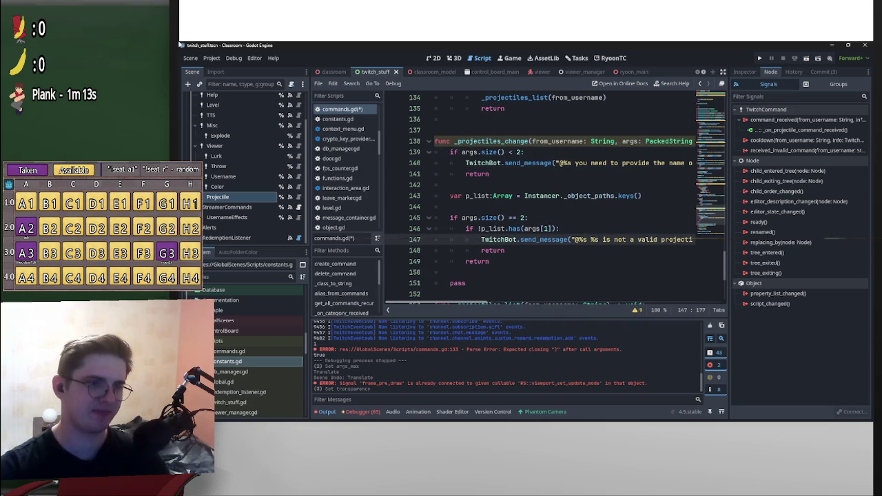
{"action": "scroll", "coordinate": [523, 234], "scroll_direction": "up", "scroll_amount": 2}
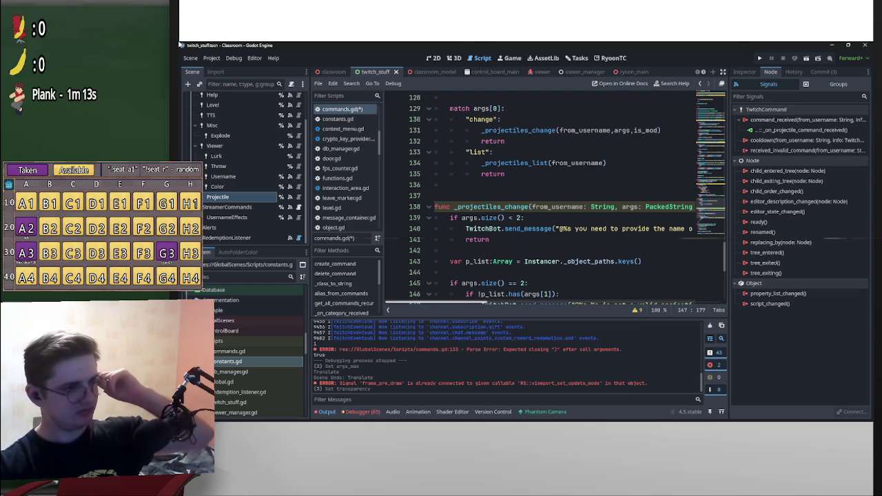
{"action": "left_click", "coordinate": [450, 218]}
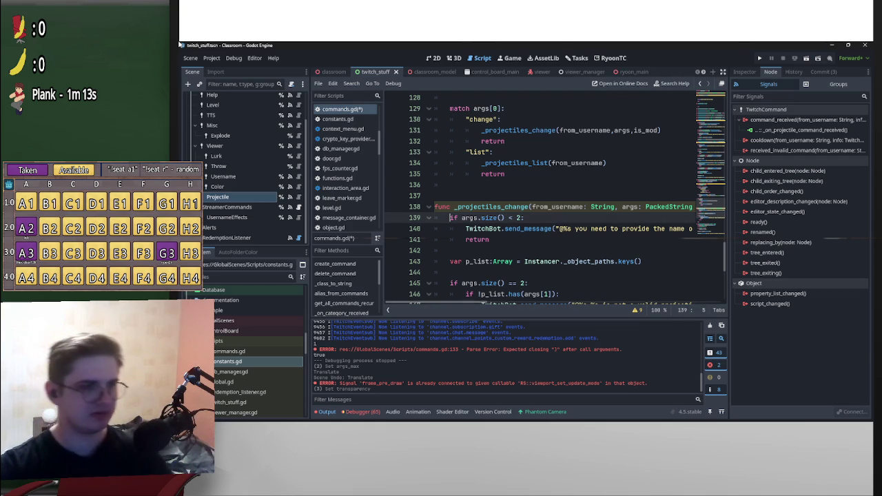
{"action": "scroll", "coordinate": [560, 204], "scroll_direction": "right", "scroll_amount": 3}
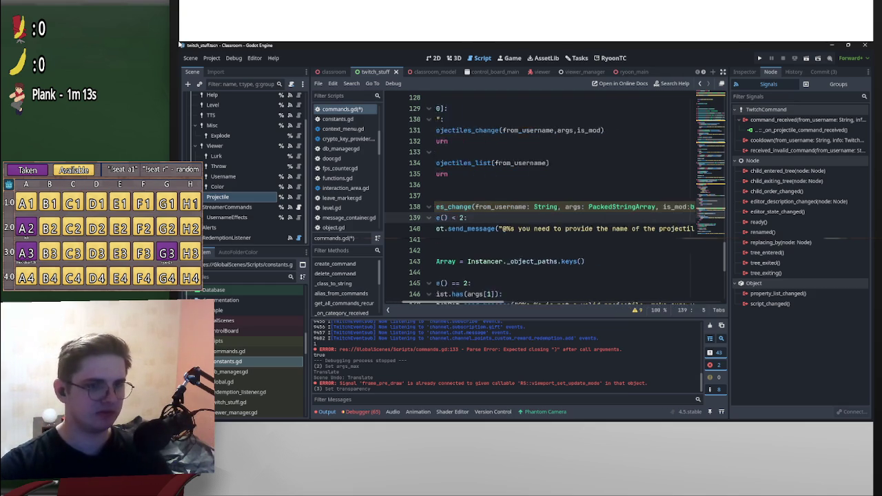
{"action": "scroll", "coordinate": [560, 203], "scroll_direction": "left", "scroll_amount": 3}
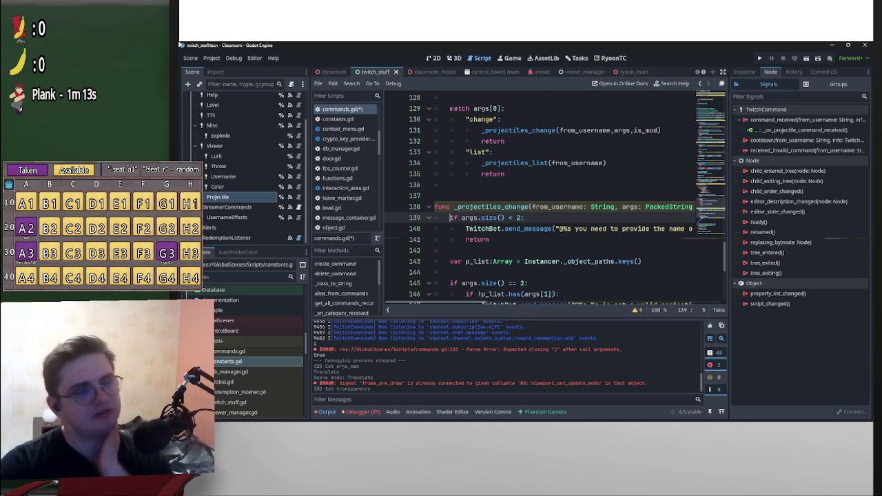
{"action": "scroll", "coordinate": [551, 199], "scroll_direction": "up", "scroll_amount": 4}
{"action": "scroll", "coordinate": [560, 200], "scroll_direction": "up", "scroll_amount": 2}
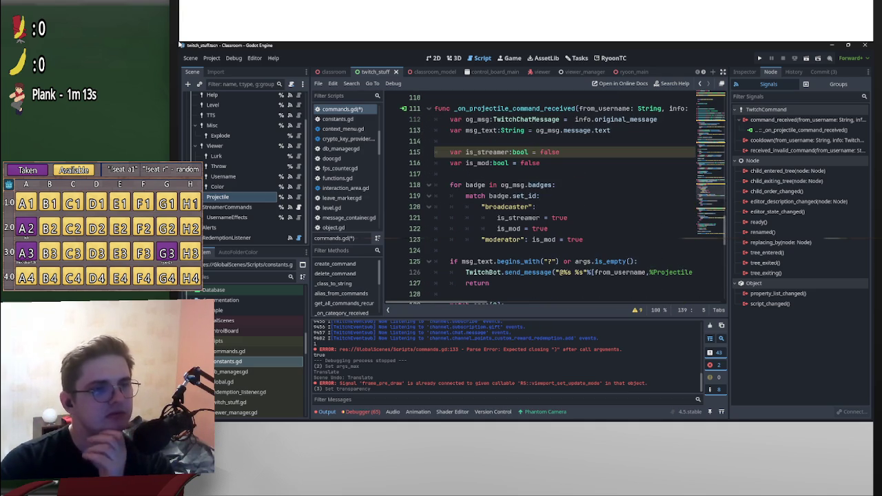
{"action": "left_click_drag", "start_coordinate": [610, 130], "coordinate": [452, 130]}
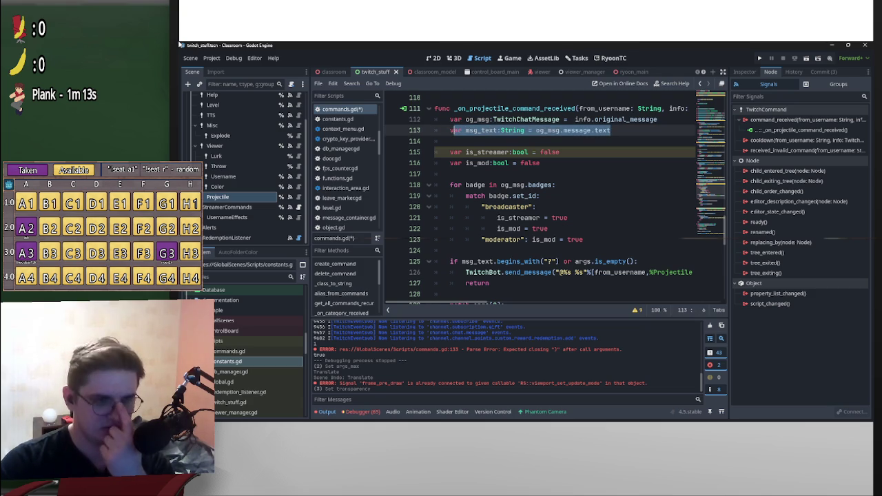
{"action": "left_click_drag", "start_coordinate": [452, 130], "coordinate": [450, 130]}
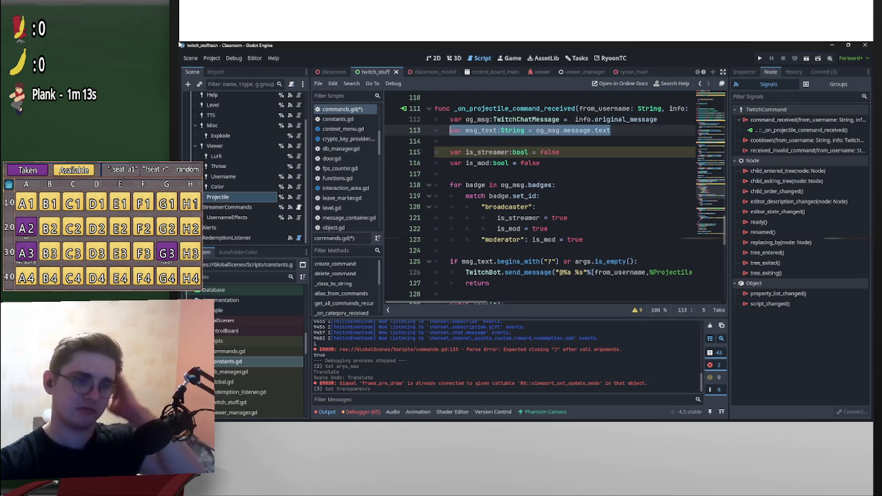
{"action": "scroll", "coordinate": [544, 200], "scroll_direction": "down", "scroll_amount": 4}
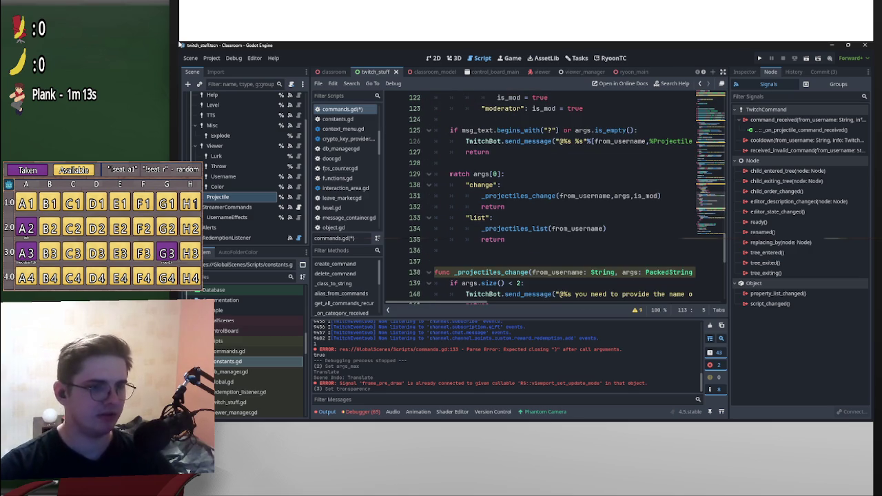
{"action": "scroll", "coordinate": [544, 200], "scroll_direction": "down", "scroll_amount": 2}
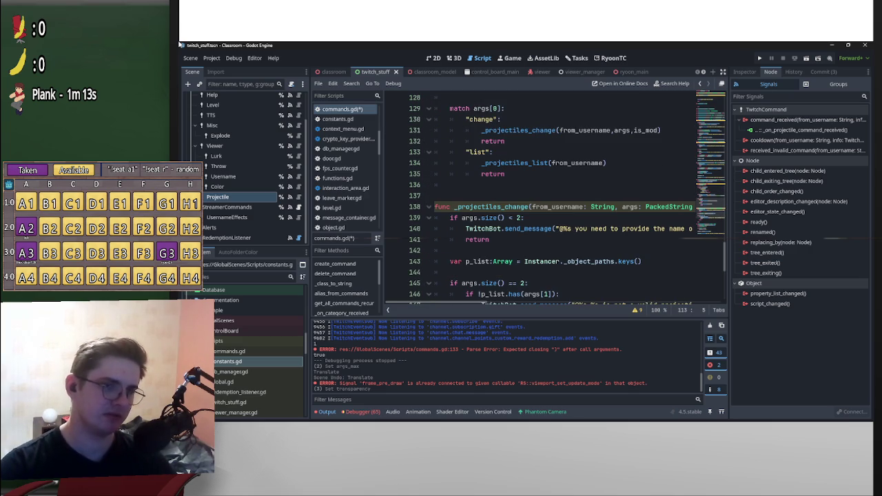
{"action": "left_click", "coordinate": [617, 207]}
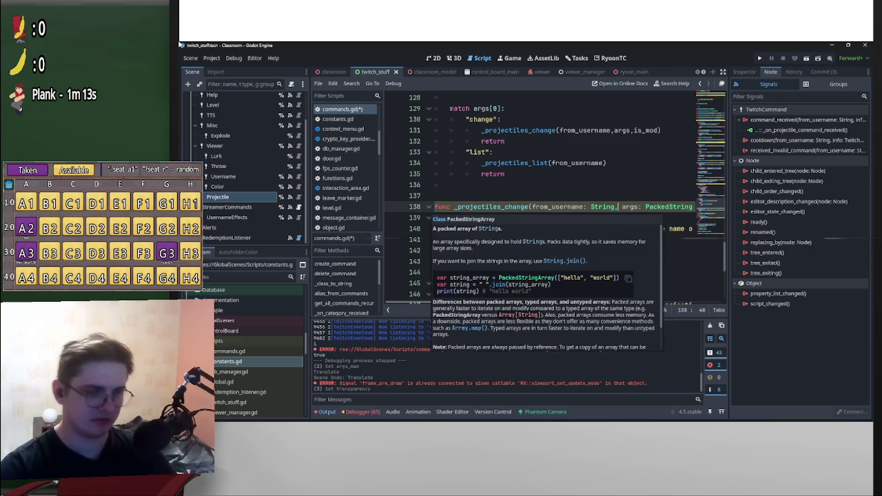
{"action": "scroll", "coordinate": [617, 207], "scroll_direction": "up", "scroll_amount": 4}
{"action": "scroll", "coordinate": [551, 199], "scroll_direction": "up", "scroll_amount": 1}
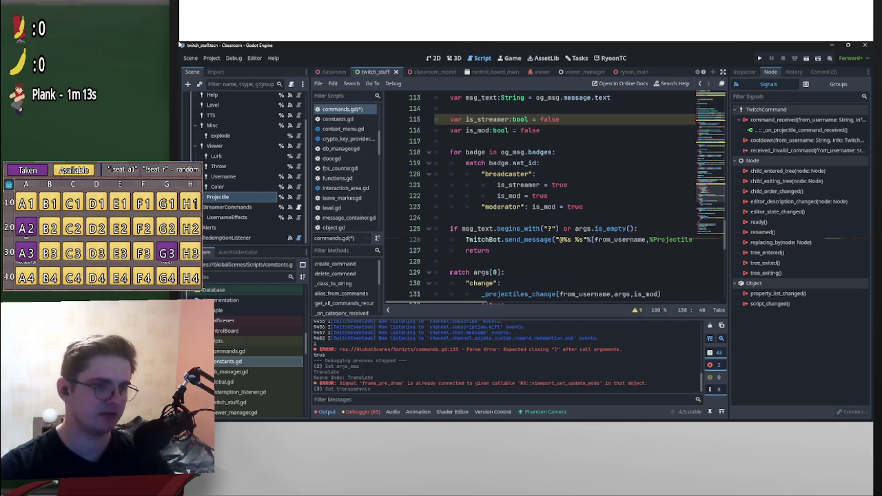
{"action": "left_click_drag", "start_coordinate": [560, 228], "coordinate": [450, 228]}
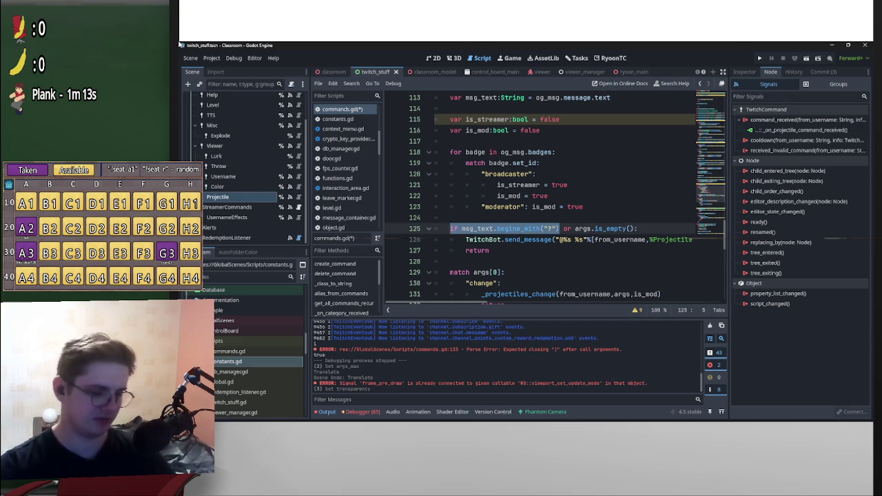
{"action": "key", "text": "Down"}
{"action": "key", "text": "Down"}
{"action": "key", "text": "Down"}
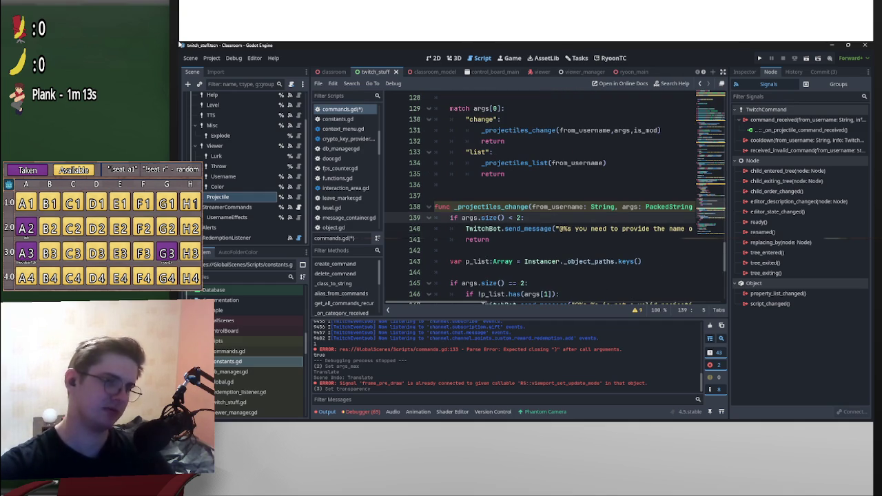
{"action": "key", "text": "Return"}
{"action": "key", "text": "Up"}
{"action": "key", "text": "Return"}
{"action": "key", "text": "Up"}
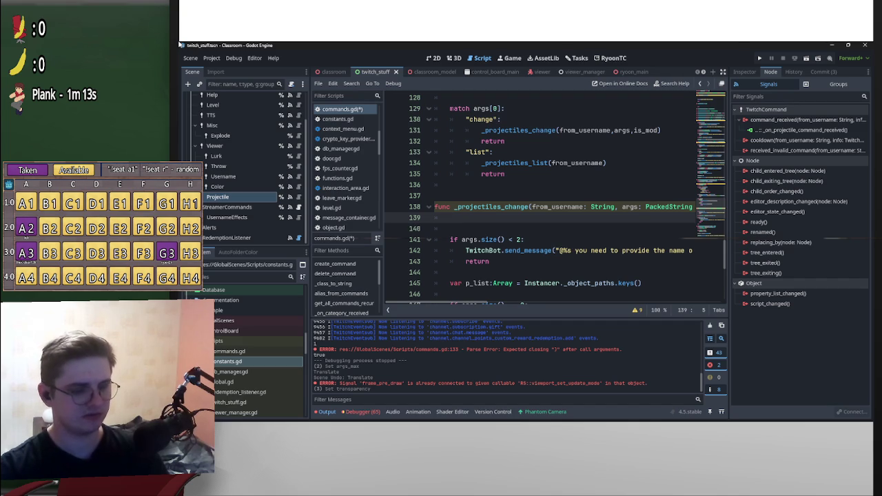
{"action": "key", "text": "ctrl+z"}
{"action": "key", "text": "ctrl+z"}
{"action": "key", "text": "ctrl+z"}
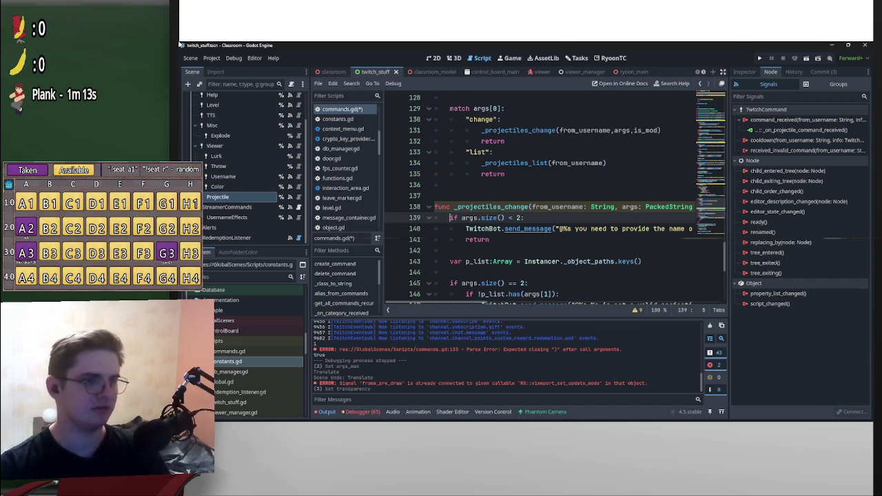
{"action": "scroll", "coordinate": [537, 200], "scroll_direction": "down", "scroll_amount": 4}
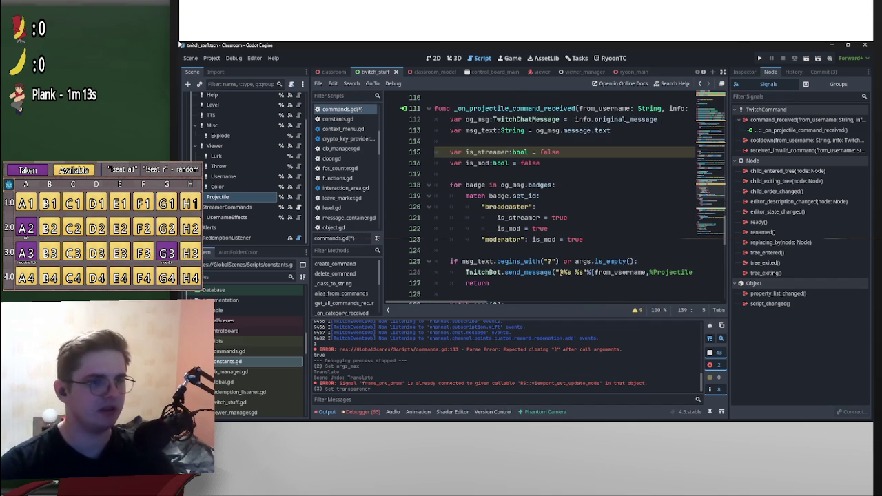
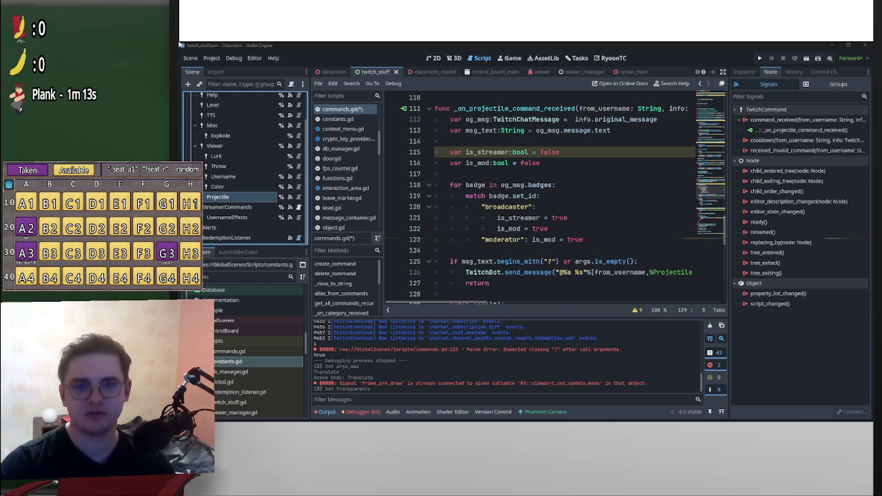
Open blank lines above the return on line 149 in the two-argument branch of _projectiles_change.
{"action": "scroll", "coordinate": [537, 200], "scroll_direction": "down", "scroll_amount": 7}
{"action": "scroll", "coordinate": [551, 200], "scroll_direction": "up", "scroll_amount": 1}
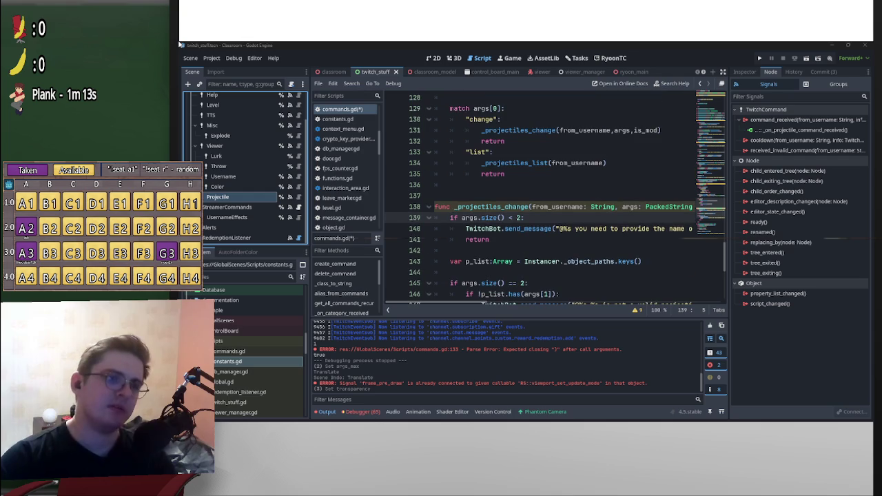
{"action": "scroll", "coordinate": [551, 200], "scroll_direction": "down", "scroll_amount": 1}
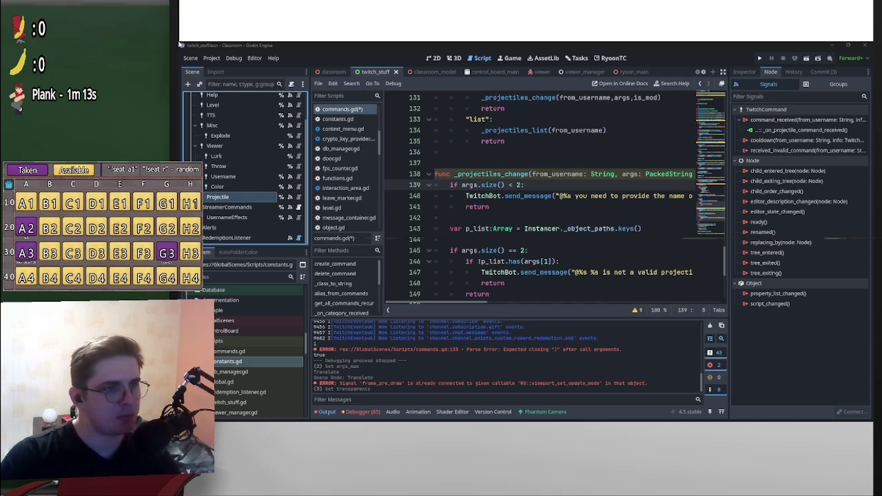
{"action": "left_click", "coordinate": [490, 207]}
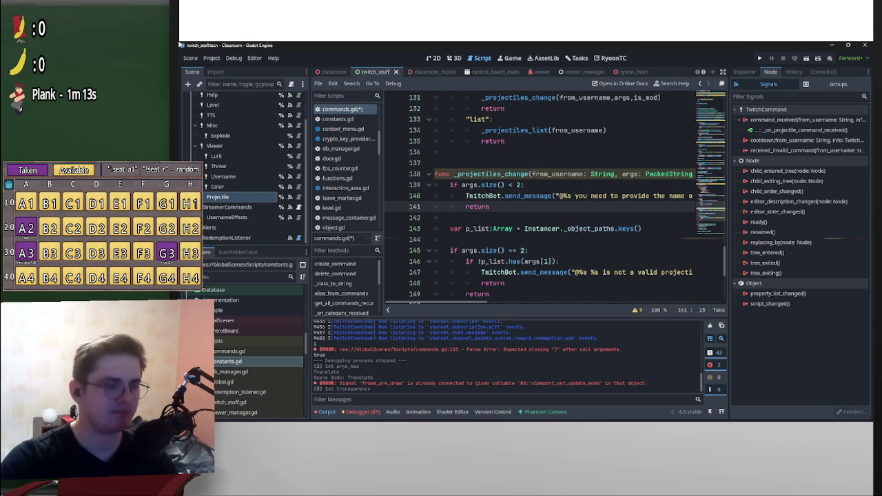
{"action": "scroll", "coordinate": [539, 199], "scroll_direction": "right", "scroll_amount": 3}
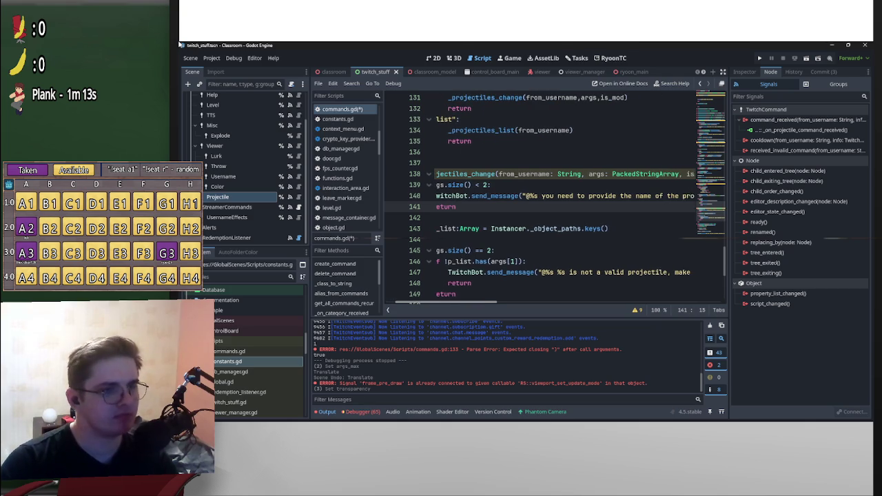
{"action": "scroll", "coordinate": [538, 199], "scroll_direction": "left", "scroll_amount": 3}
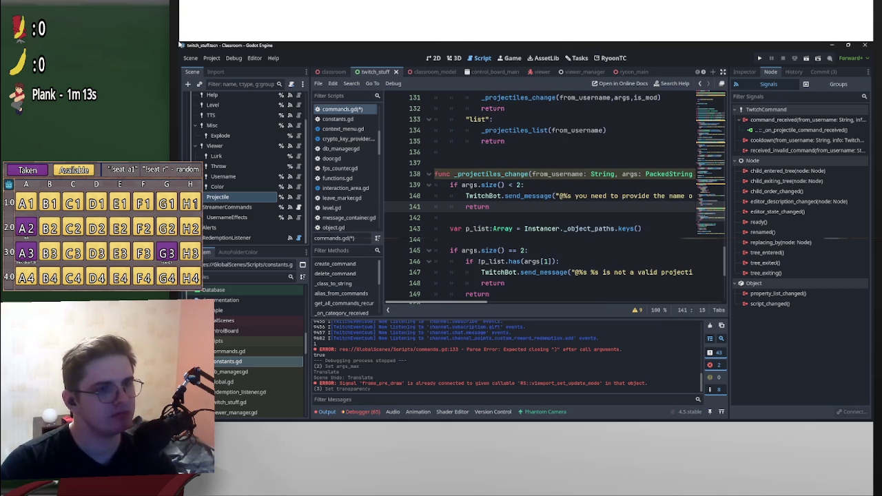
{"action": "scroll", "coordinate": [558, 198], "scroll_direction": "right", "scroll_amount": 8}
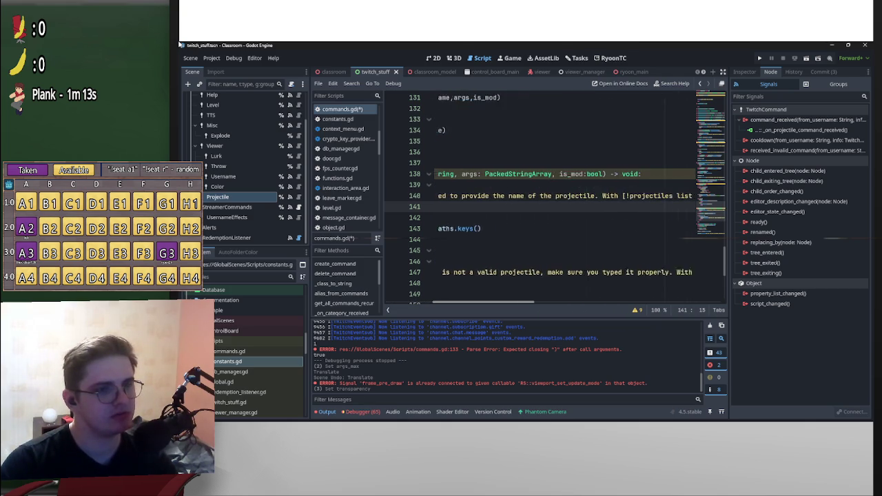
{"action": "scroll", "coordinate": [539, 199], "scroll_direction": "left", "scroll_amount": 8}
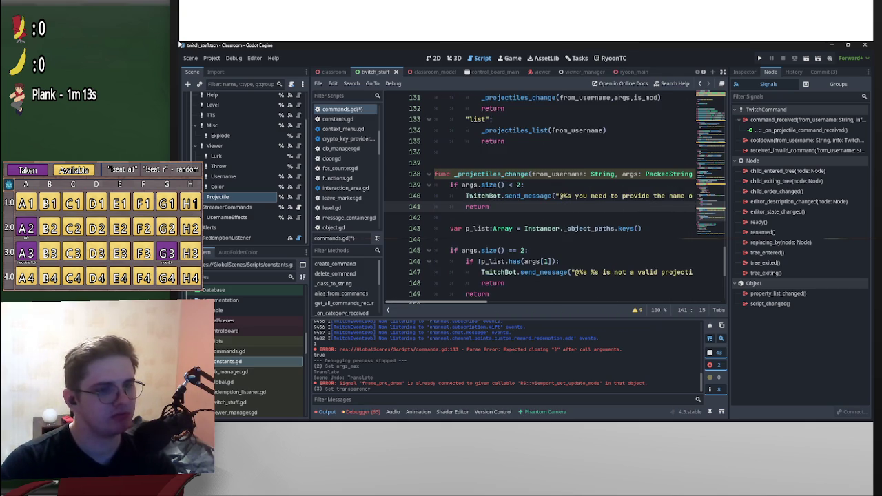
{"action": "scroll", "coordinate": [539, 200], "scroll_direction": "down", "scroll_amount": 2}
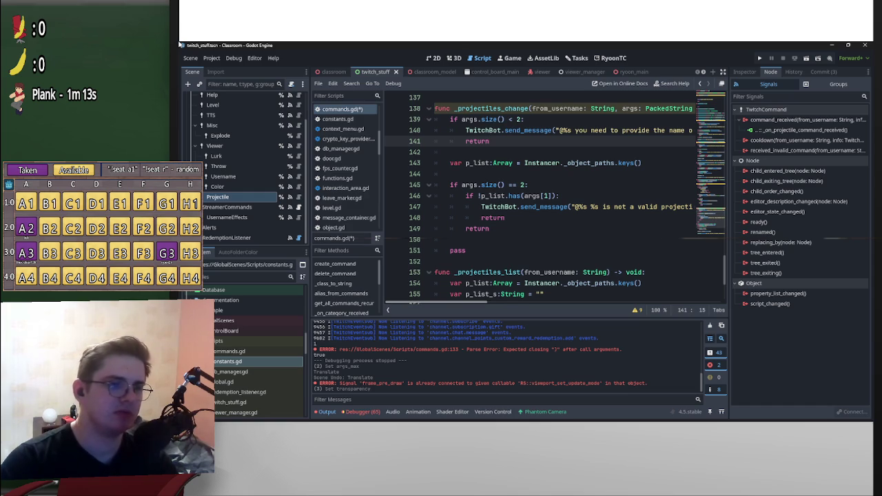
{"action": "scroll", "coordinate": [539, 199], "scroll_direction": "right", "scroll_amount": 3}
{"action": "scroll", "coordinate": [539, 200], "scroll_direction": "right", "scroll_amount": 5}
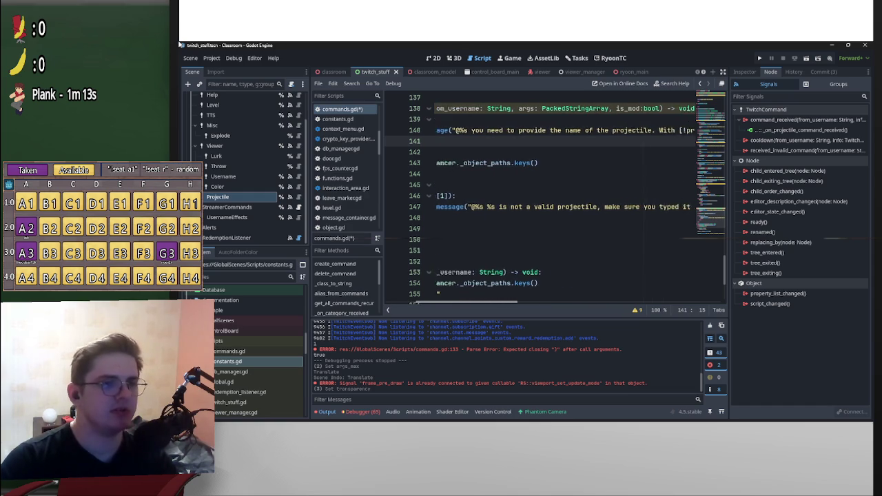
{"action": "scroll", "coordinate": [539, 199], "scroll_direction": "right", "scroll_amount": 5}
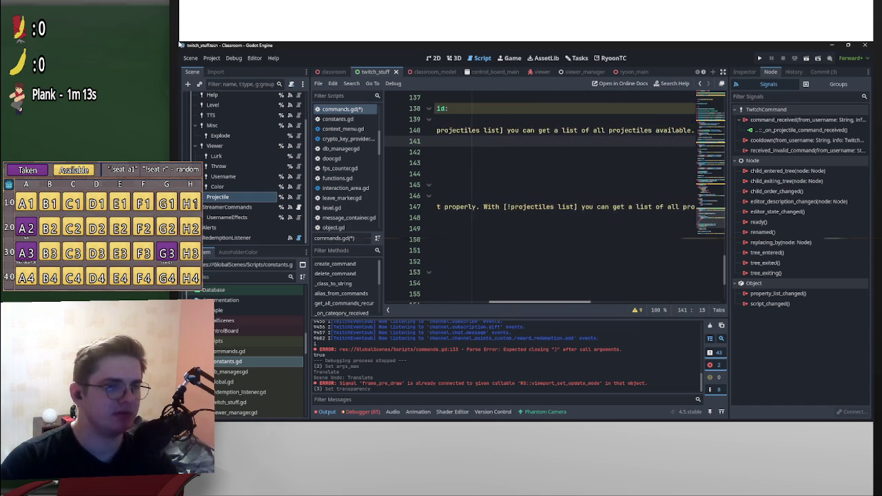
{"action": "scroll", "coordinate": [564, 202], "scroll_direction": "left", "scroll_amount": 10}
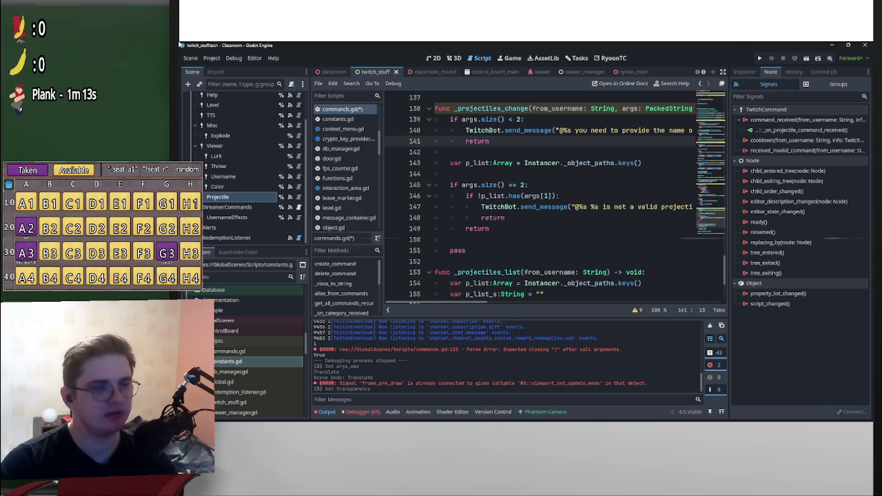
{"action": "left_click", "coordinate": [465, 228]}
{"action": "key", "text": "Return"}
{"action": "key", "text": "Return"}
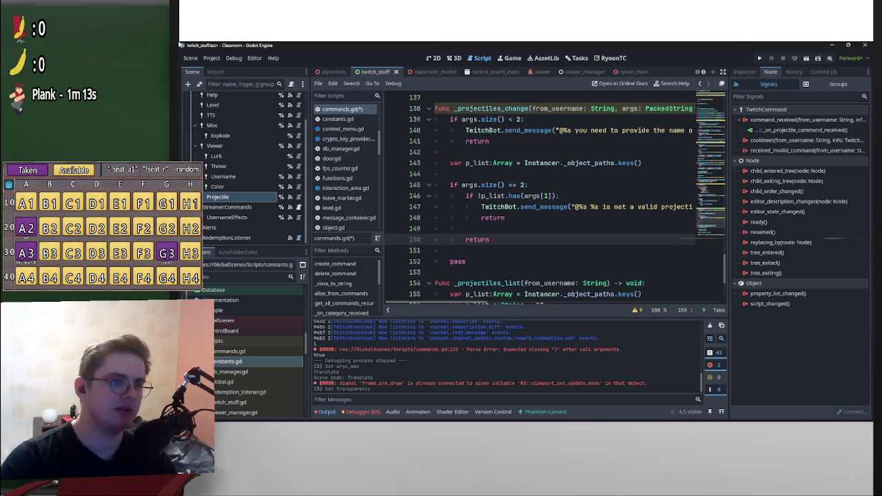
{"action": "key", "text": "Up"}
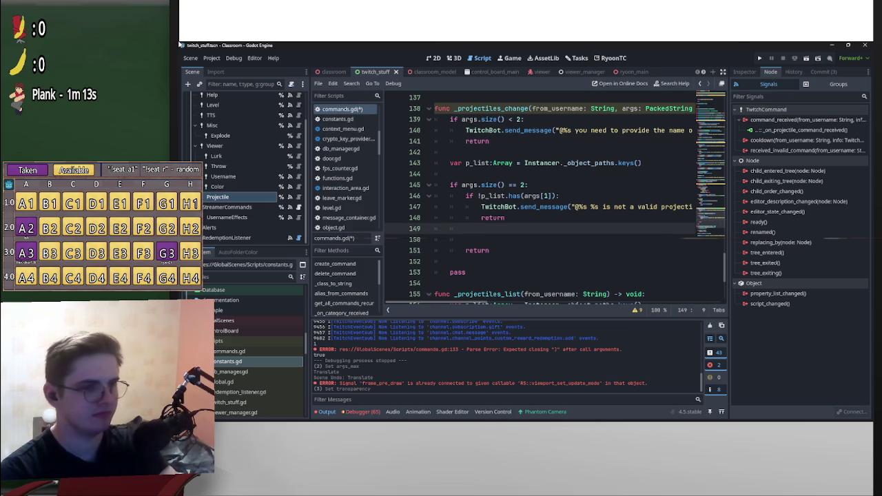
{"action": "key", "text": "Return"}
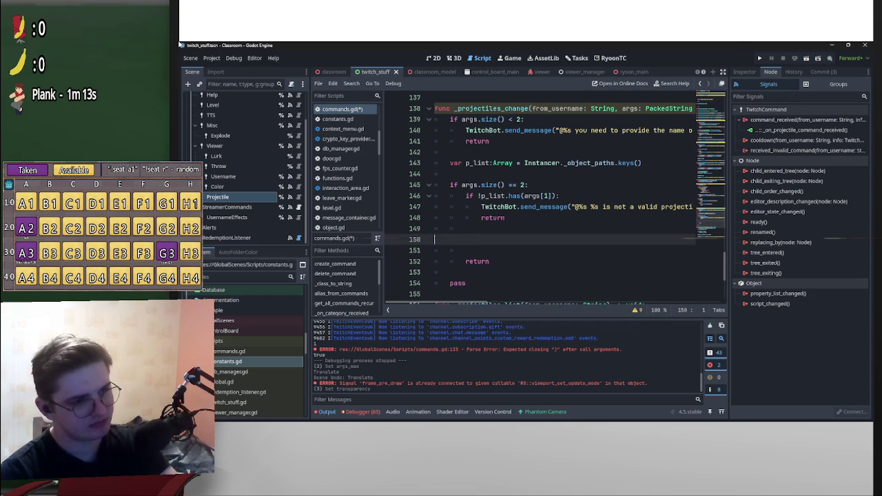
{"action": "key", "text": "Return"}
{"action": "key", "text": "Up"}
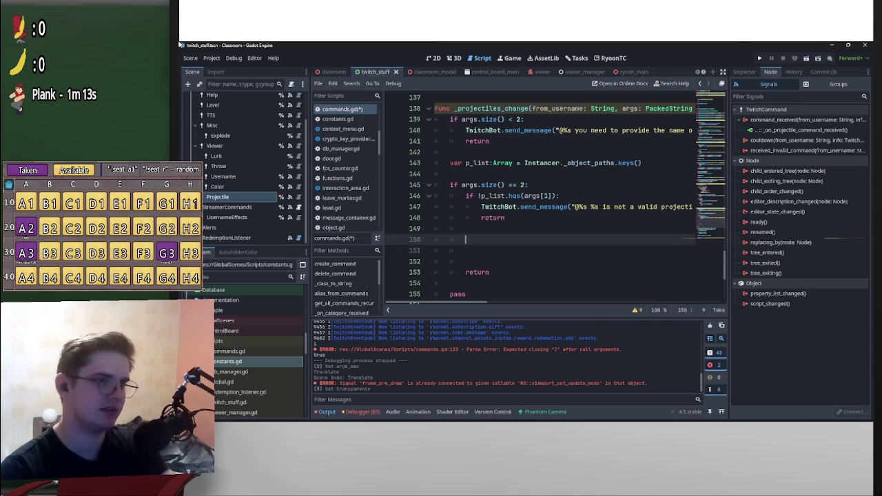
{"action": "key", "text": "Down"}
{"action": "key", "text": "Down"}
{"action": "key", "text": "Up"}
{"action": "key", "text": "Up"}
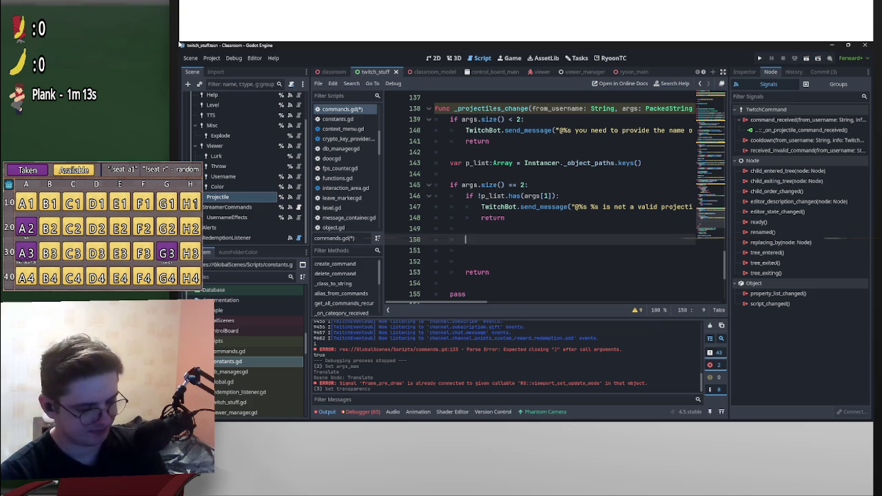
Write var vd:ViewerData = ViewerManager.get_viewer_data() using autocomplete.
{"action": "type", "text": "var vd"}
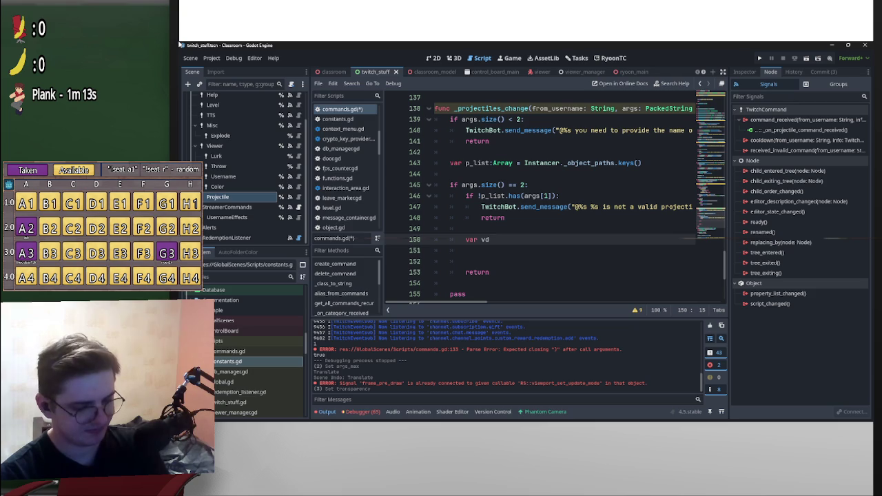
{"action": "type", "text": ":V"}
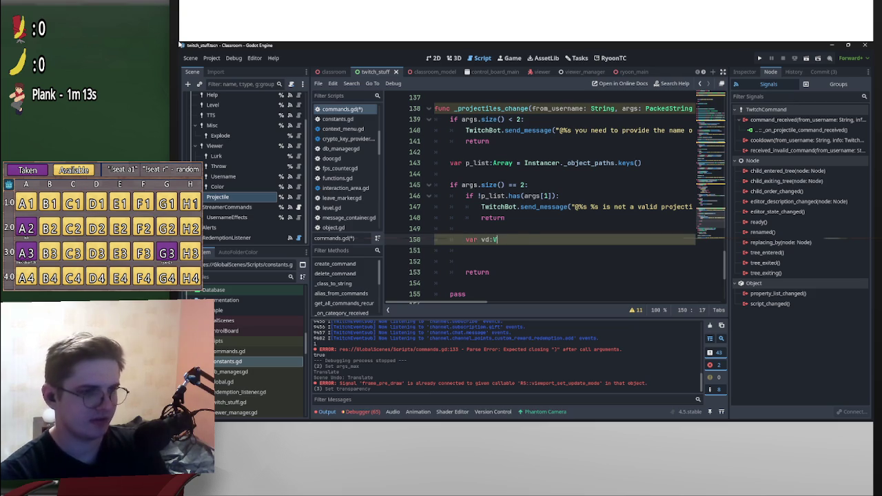
{"action": "key", "text": "Down"}
{"action": "key", "text": "Down"}
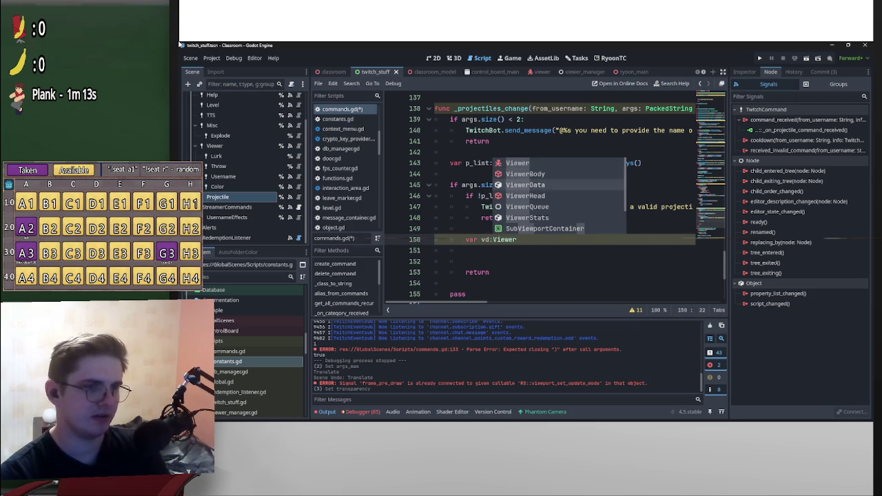
{"action": "key", "text": "Return"}
{"action": "type", "text": "="}
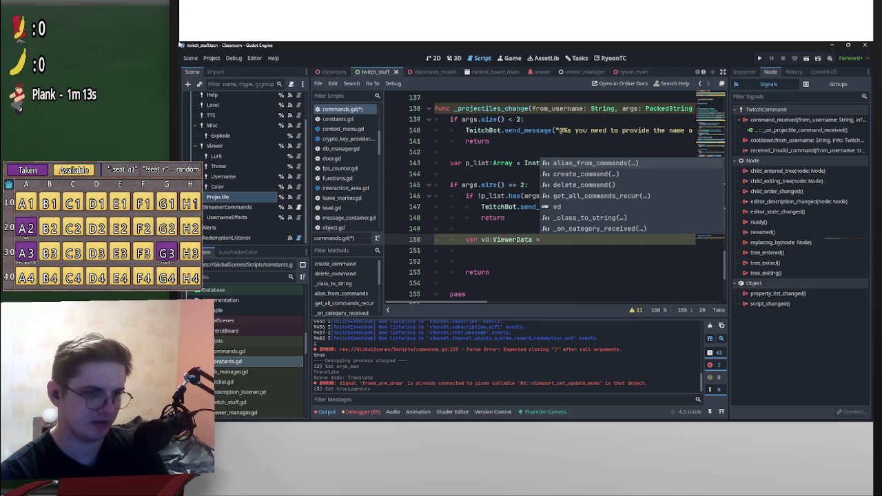
{"action": "type", "text": " Viewer"}
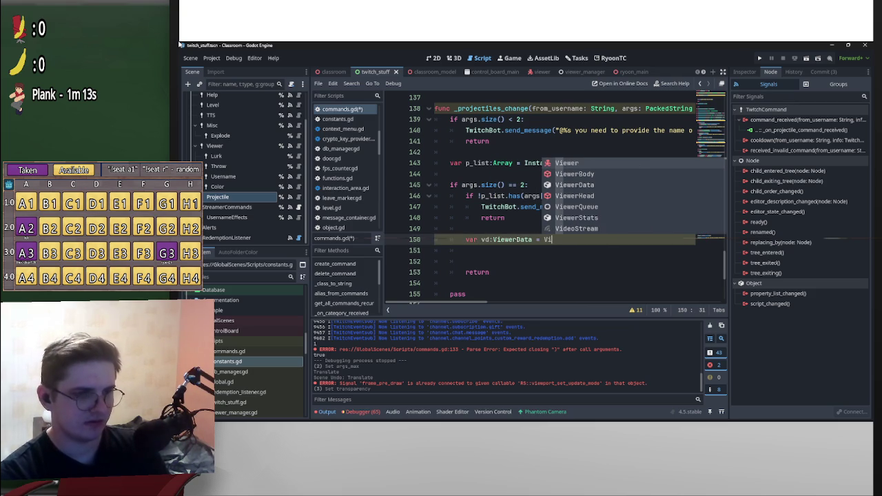
{"action": "key", "text": "Down"}
{"action": "key", "text": "Down"}
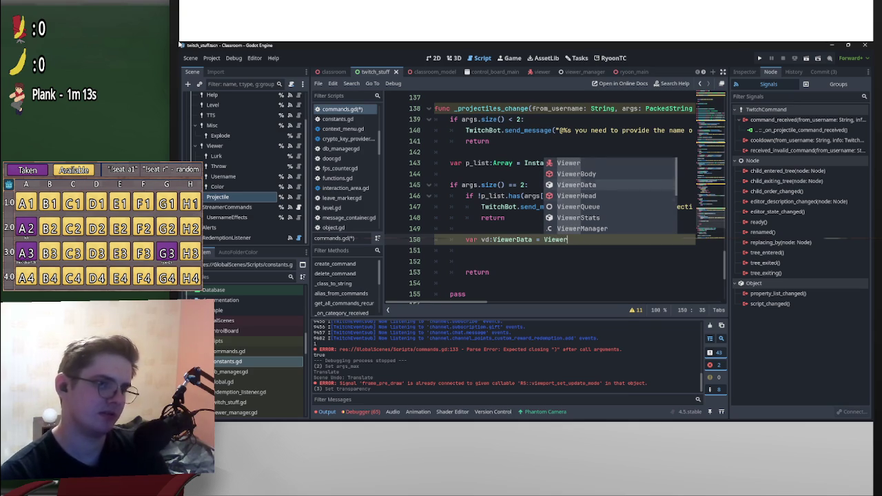
{"action": "key", "text": "Down"}
{"action": "key", "text": "Down"}
{"action": "key", "text": "Down"}
{"action": "key", "text": "Return"}
{"action": "type", "text": "."}
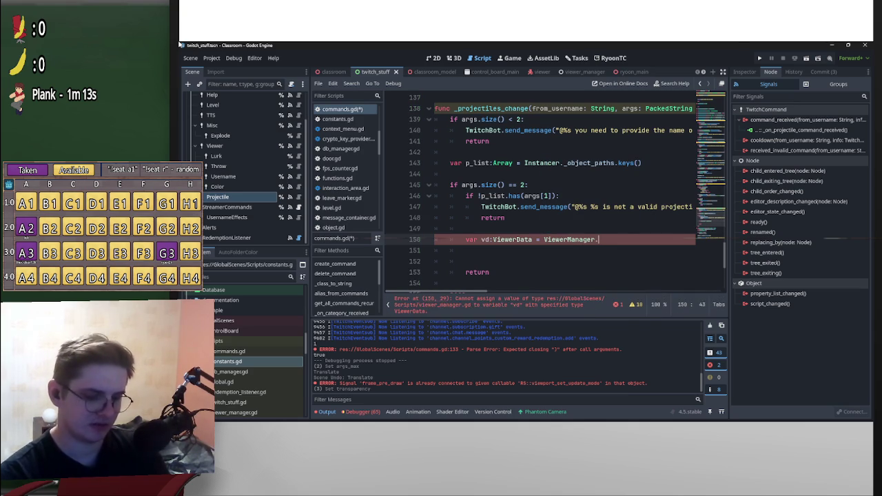
{"action": "type", "text": "get"}
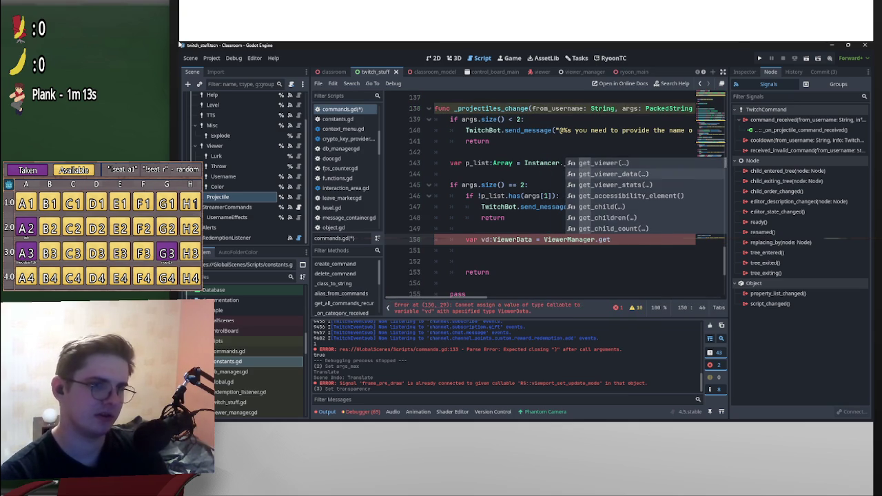
{"action": "key", "text": "Return"}
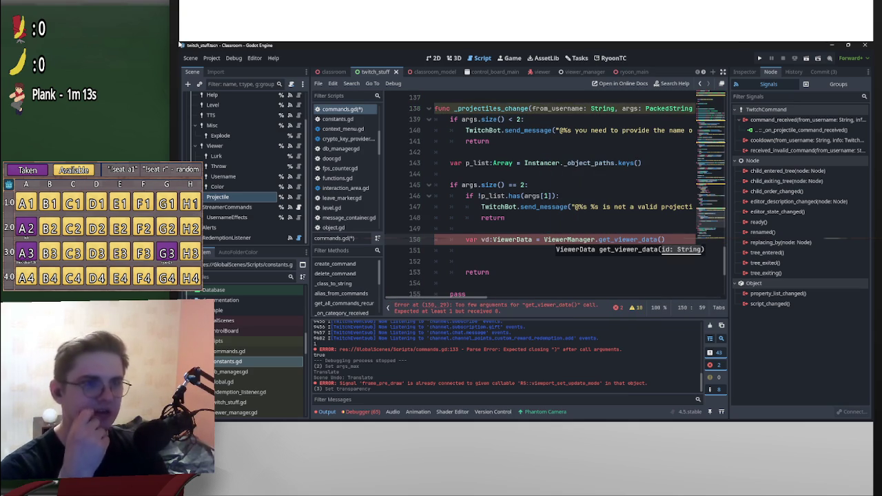
{"action": "key", "text": "Up"}
{"action": "key", "text": "Up"}
{"action": "key", "text": "Up"}
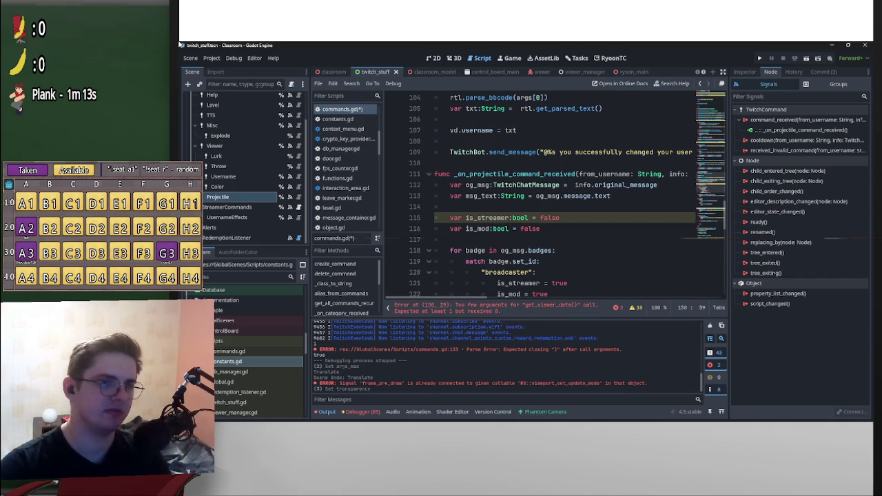
Add og_msg:TwitchChatMessage to _projectiles_change's parameters and pass og_msg in its call on line 131.
{"action": "key", "text": "Up"}
{"action": "key", "text": "Up"}
{"action": "key", "text": "Up"}
{"action": "key", "text": "Right"}
{"action": "key", "text": "Right"}
{"action": "key", "text": "shift+ctrl+Right"}
{"action": "key", "text": "shift+ctrl+Right"}
{"action": "key", "text": "shift+ctrl+Right"}
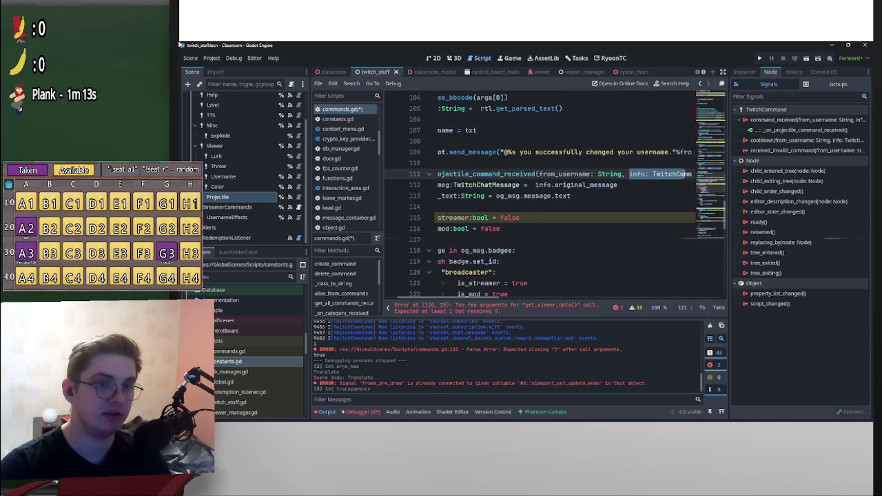
{"action": "key", "text": "Right"}
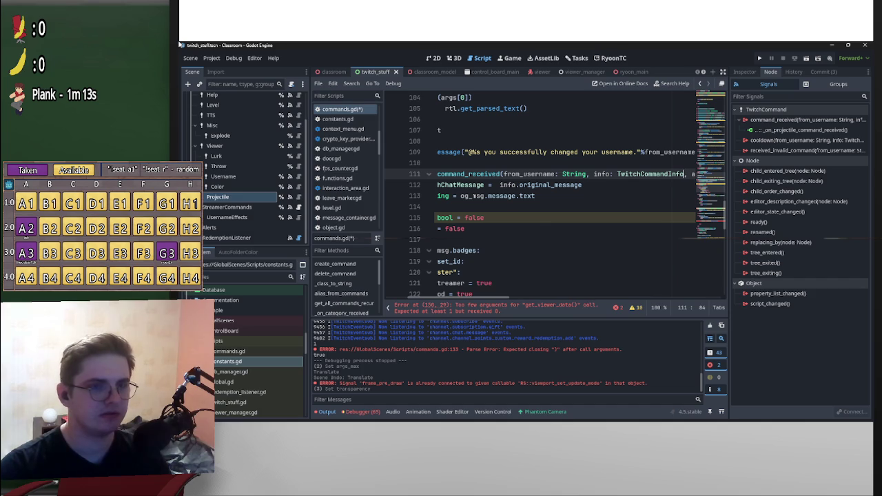
{"action": "key", "text": "Home"}
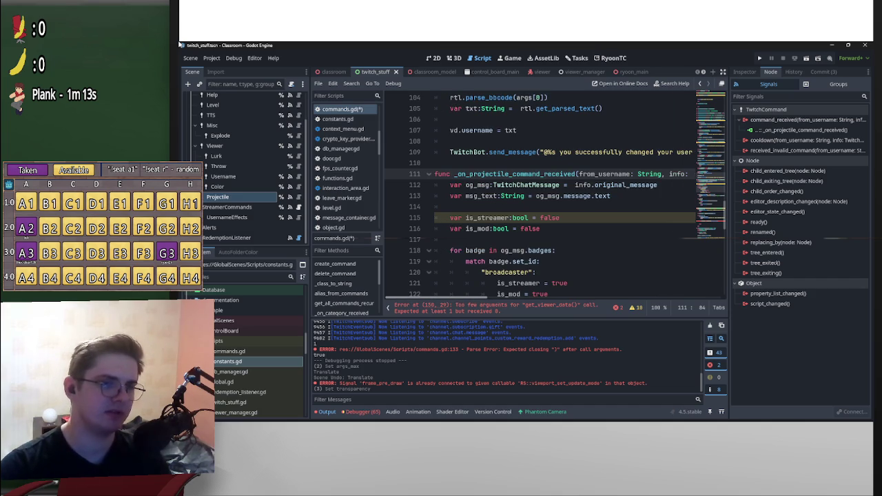
{"action": "key", "text": "Left"}
{"action": "key", "text": "Right"}
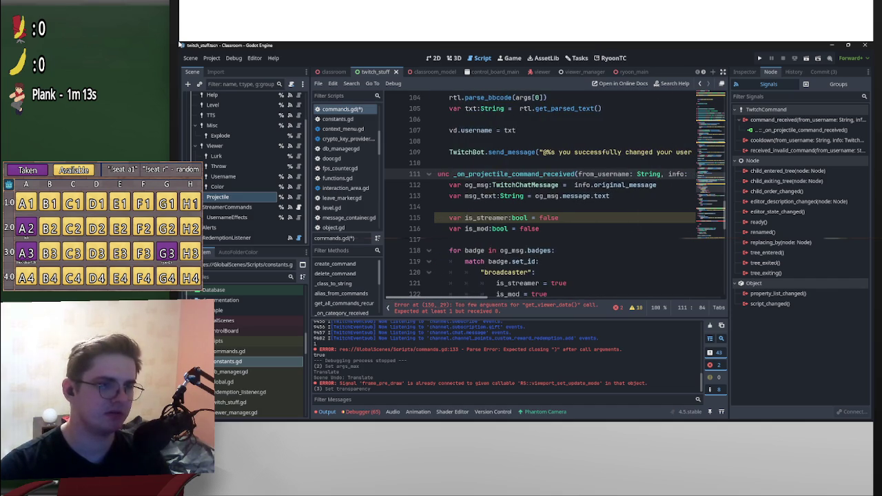
{"action": "left_click", "coordinate": [465, 185]}
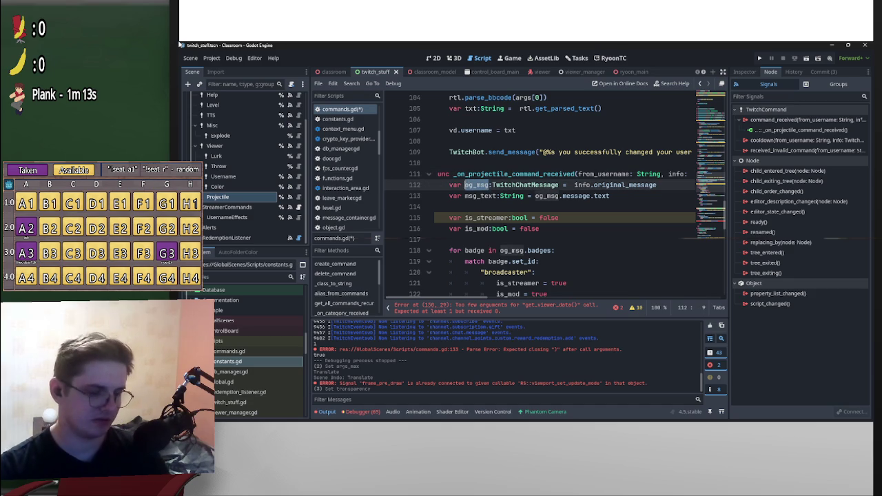
{"action": "scroll", "coordinate": [538, 193], "scroll_direction": "down", "scroll_amount": 2}
{"action": "key", "text": "shift+Right"}
{"action": "key", "text": "shift+Right"}
{"action": "key", "text": "shift+Right"}
{"action": "key", "text": "ctrl+c"}
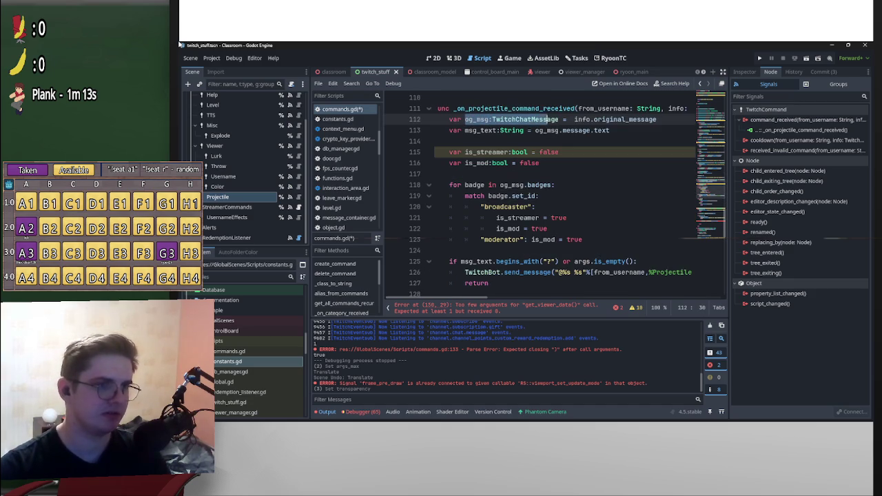
{"action": "scroll", "coordinate": [537, 193], "scroll_direction": "down", "scroll_amount": 6}
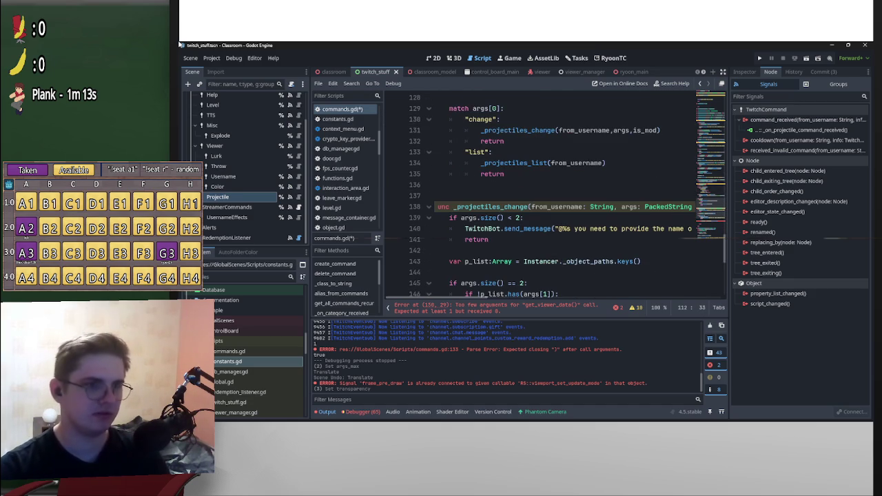
{"action": "left_click", "coordinate": [618, 207]}
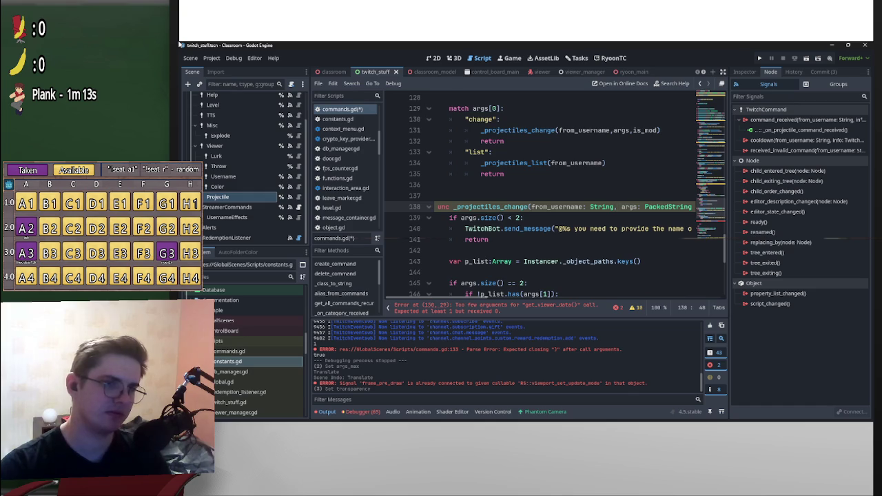
{"action": "scroll", "coordinate": [618, 207], "scroll_direction": "up", "scroll_amount": 1}
{"action": "key", "text": "ctrl+v"}
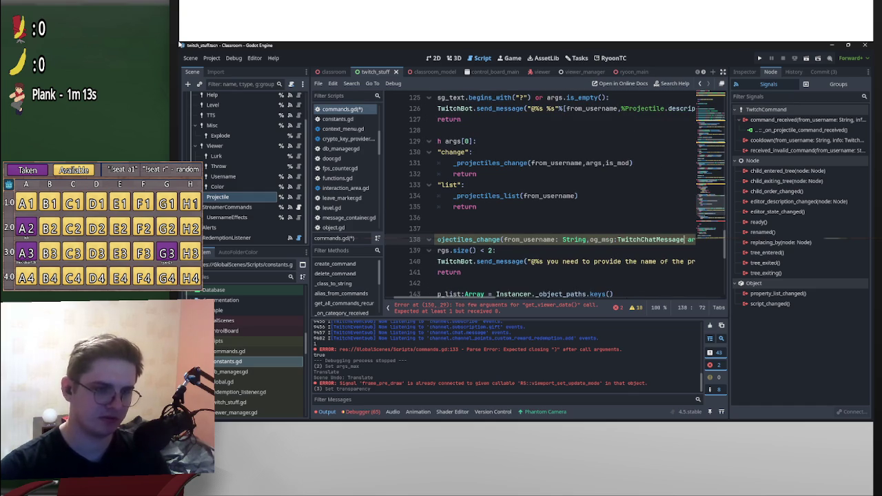
{"action": "type", "text": ","}
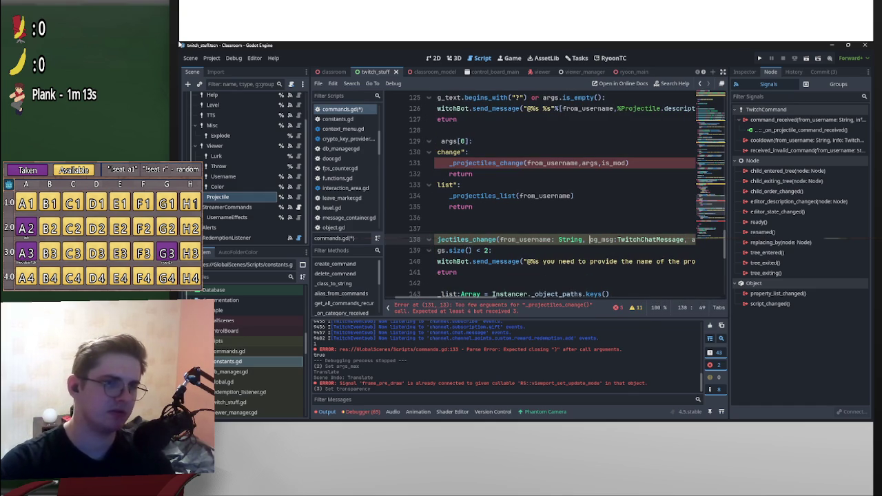
{"action": "left_click", "coordinate": [583, 163]}
{"action": "type", "text": ","}
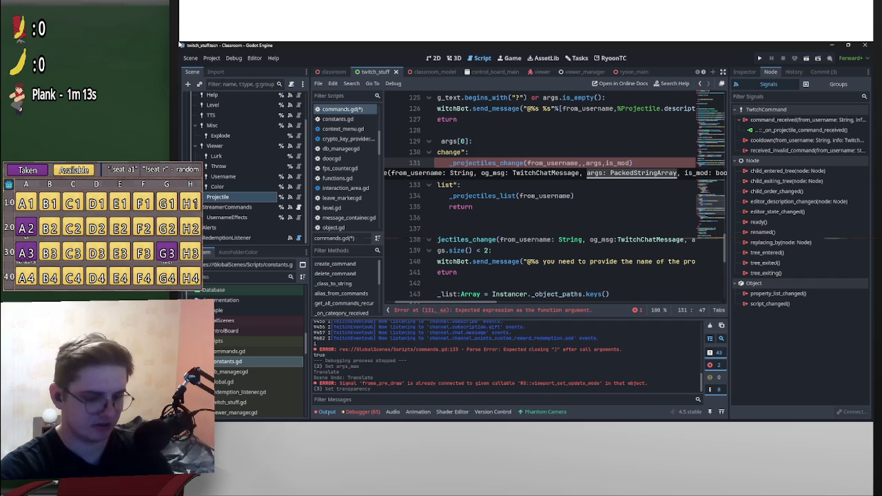
{"action": "type", "text": "og_msg"}
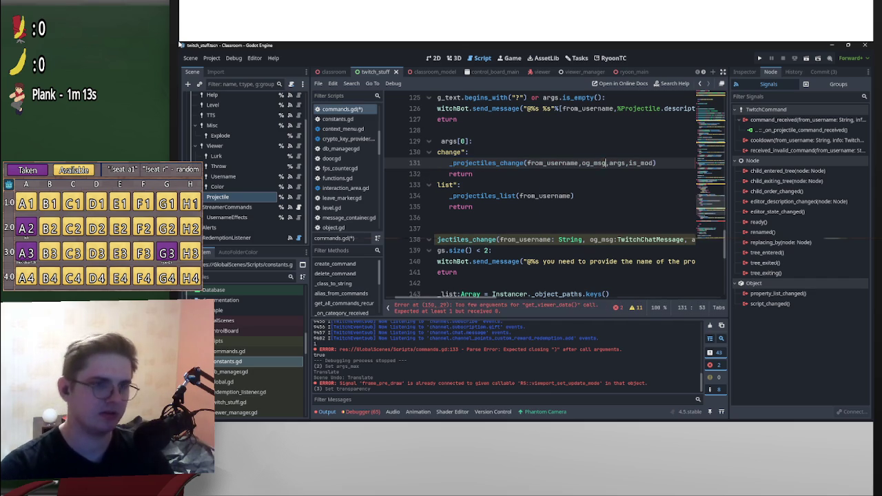
Type og_msg.message into get_viewer_data on line 150 and jump to the message field's definition.
{"action": "scroll", "coordinate": [565, 200], "scroll_direction": "down", "scroll_amount": 4}
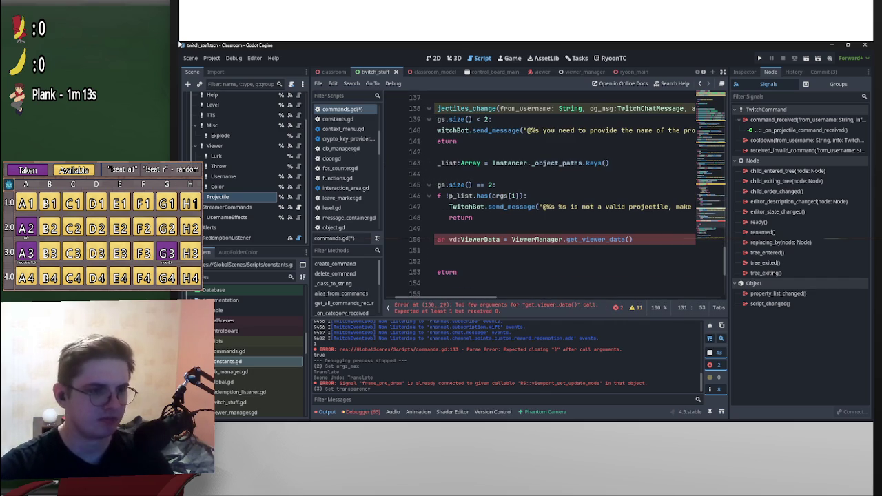
{"action": "left_click", "coordinate": [629, 239]}
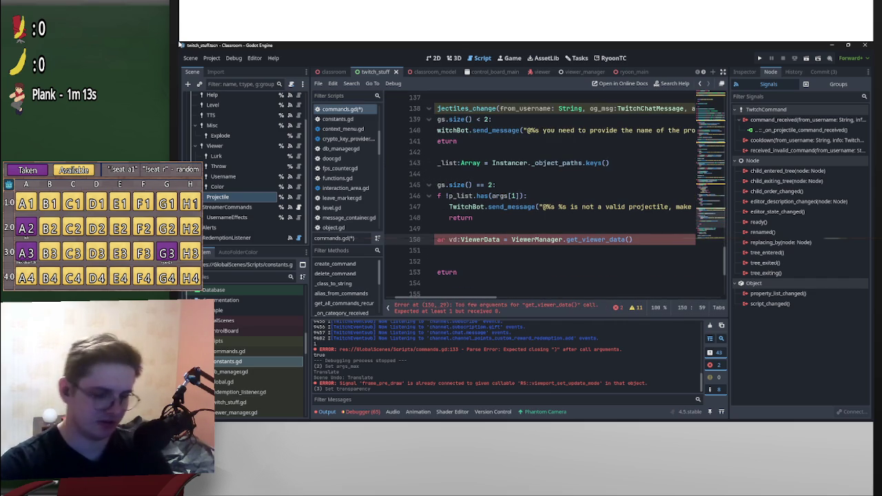
{"action": "type", "text": "og_msg"}
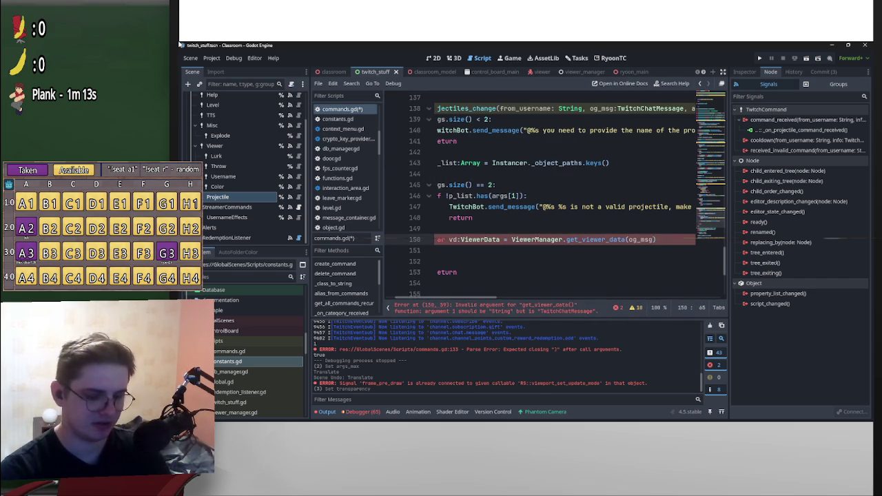
{"action": "type", "text": ".m"}
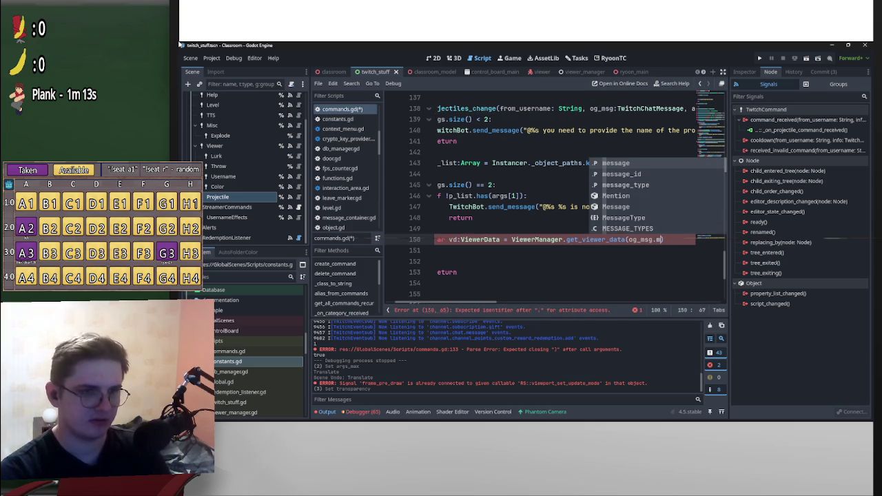
{"action": "type", "text": "essage."}
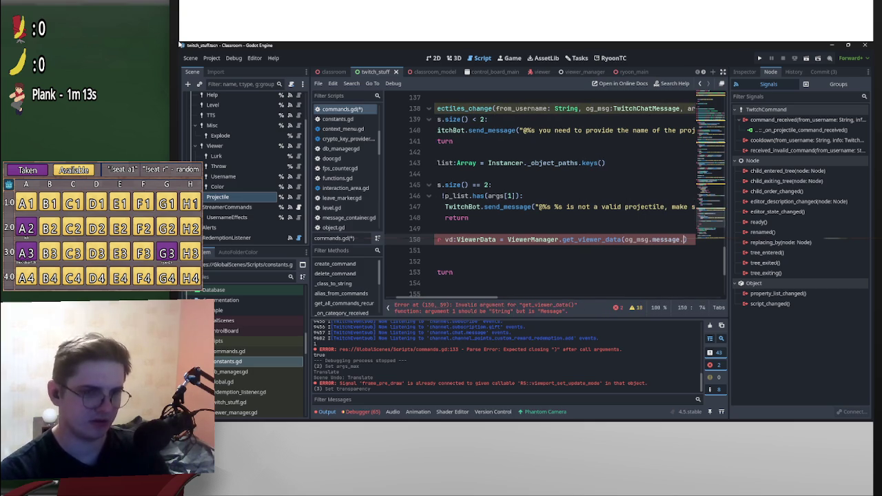
{"action": "type", "text": "ch"}
{"action": "key", "text": "BackSpace"}
{"action": "key", "text": "BackSpace"}
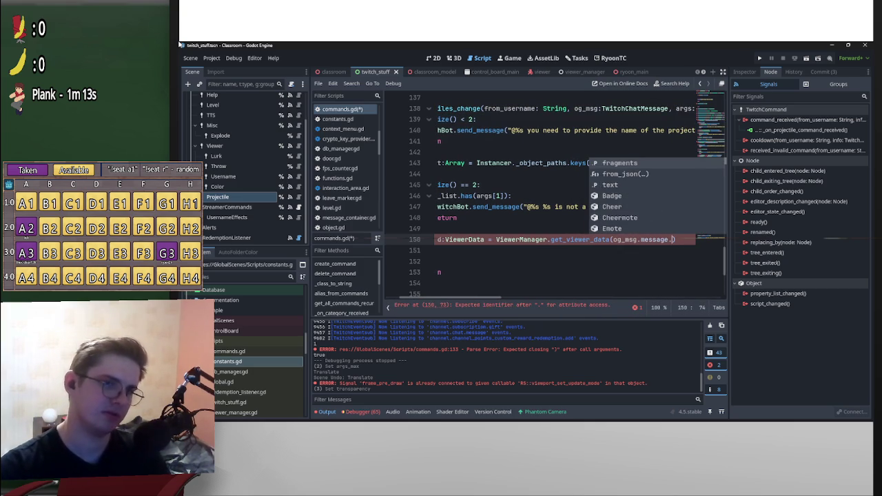
{"action": "key", "text": "F12"}
{"action": "scroll", "coordinate": [552, 199], "scroll_direction": "up", "scroll_amount": 1}
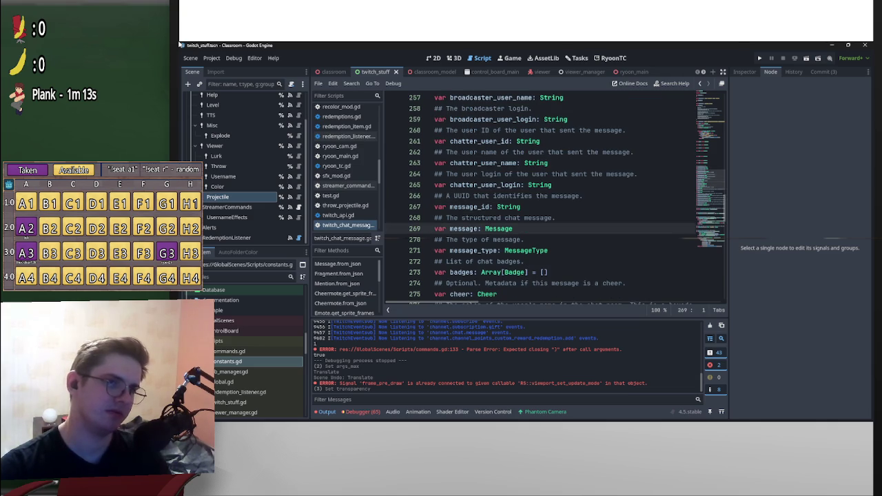
Replace message. with chatter_user_id so the call reads get_viewer_data(og_msg.chatter_user_id).
{"action": "left_click_drag", "start_coordinate": [509, 141], "coordinate": [450, 140]}
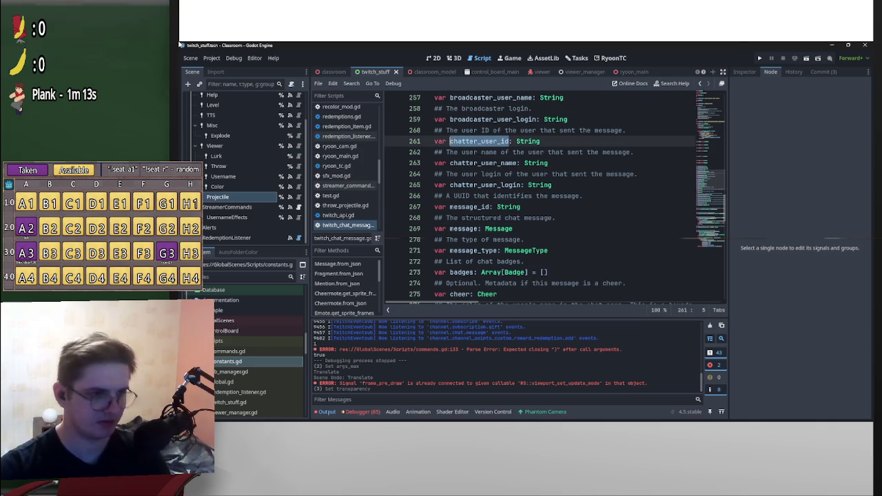
{"action": "key", "text": "alt+Left"}
{"action": "key", "text": "alt+Right"}
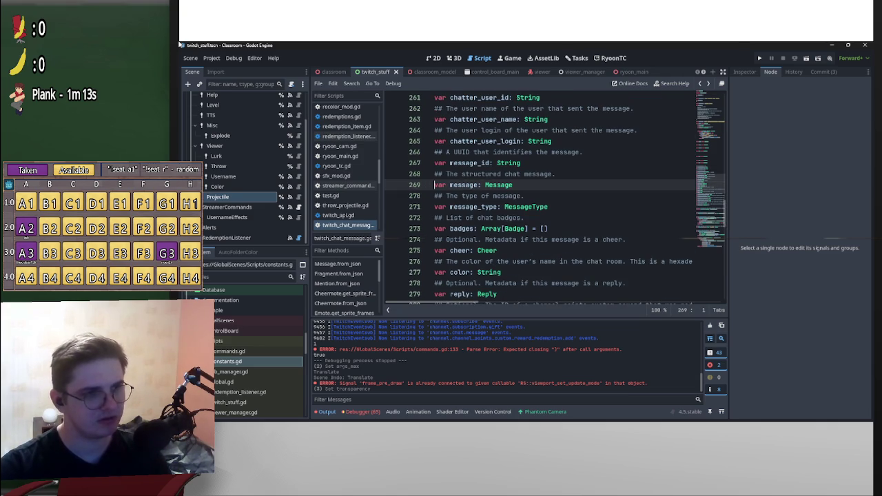
{"action": "key", "text": "alt+Left"}
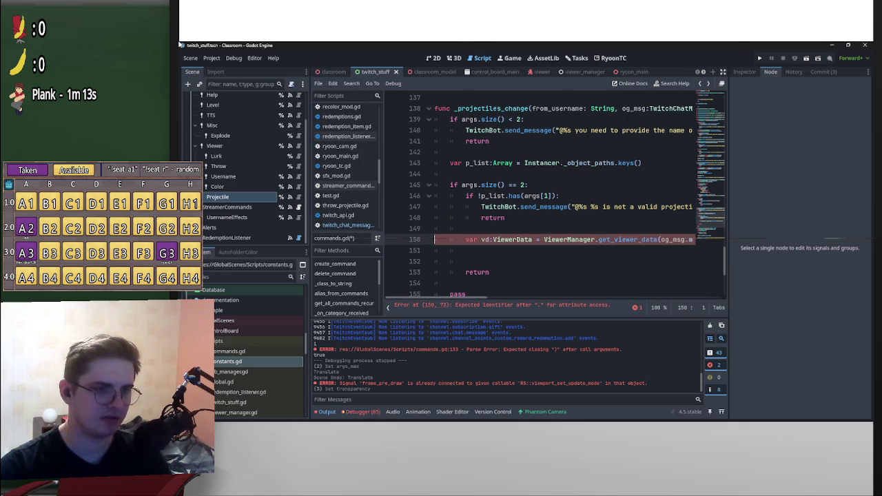
{"action": "scroll", "coordinate": [565, 199], "scroll_direction": "right", "scroll_amount": 5}
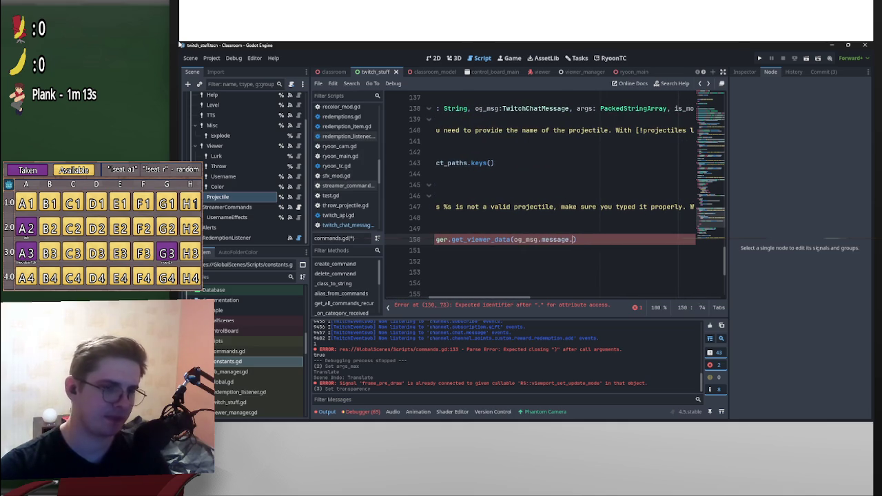
{"action": "key", "text": "BackSpace"}
{"action": "key", "text": "BackSpace"}
{"action": "key", "text": "BackSpace"}
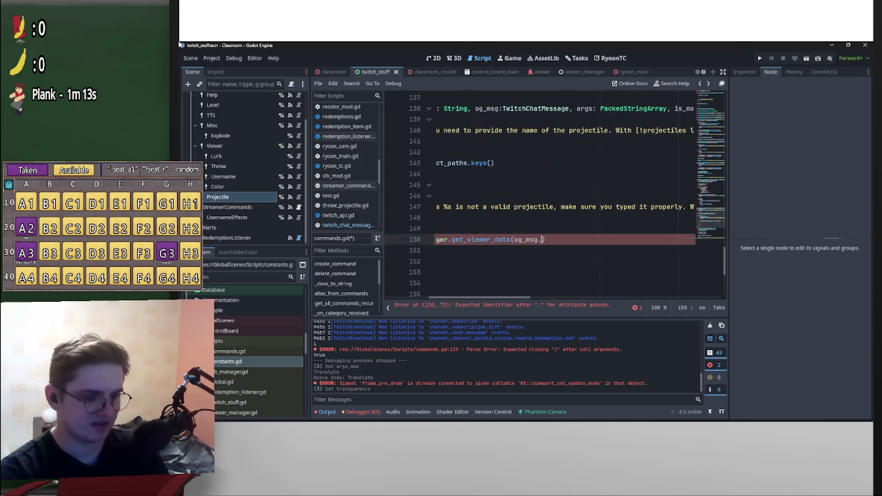
{"action": "type", "text": "chatter_u"}
{"action": "key", "text": "Return"}
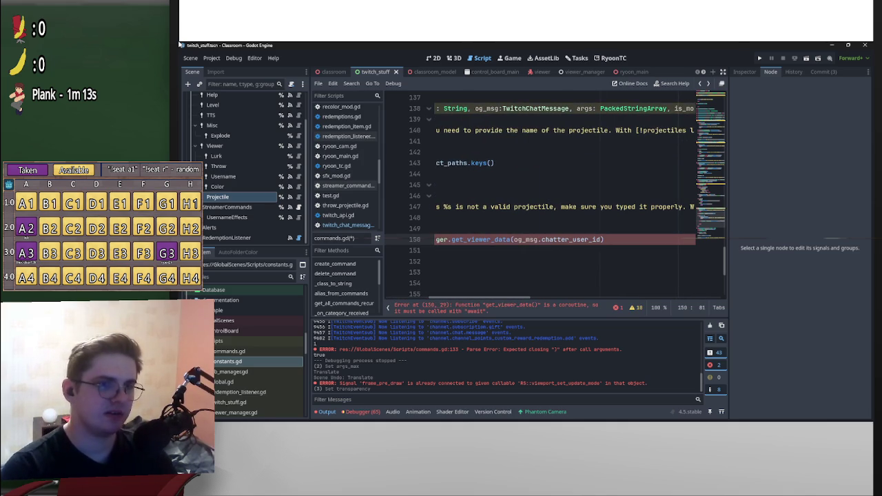
Put await before ViewerManager on line 150 to clear the coroutine error.
{"action": "scroll", "coordinate": [558, 200], "scroll_direction": "left", "scroll_amount": 1}
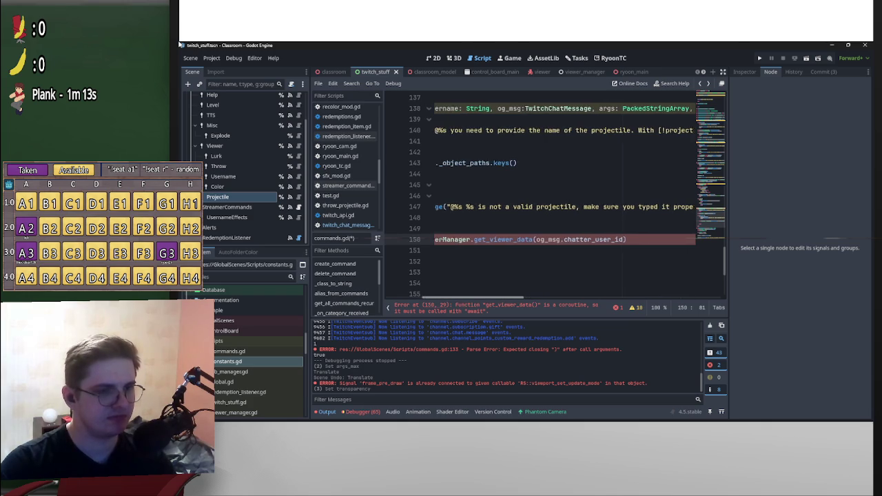
{"action": "scroll", "coordinate": [558, 199], "scroll_direction": "left", "scroll_amount": 3}
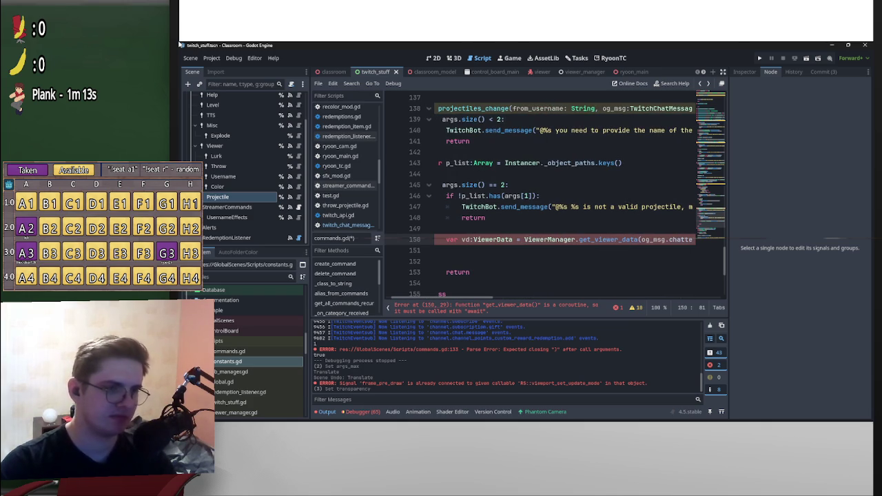
{"action": "type", "text": "await"}
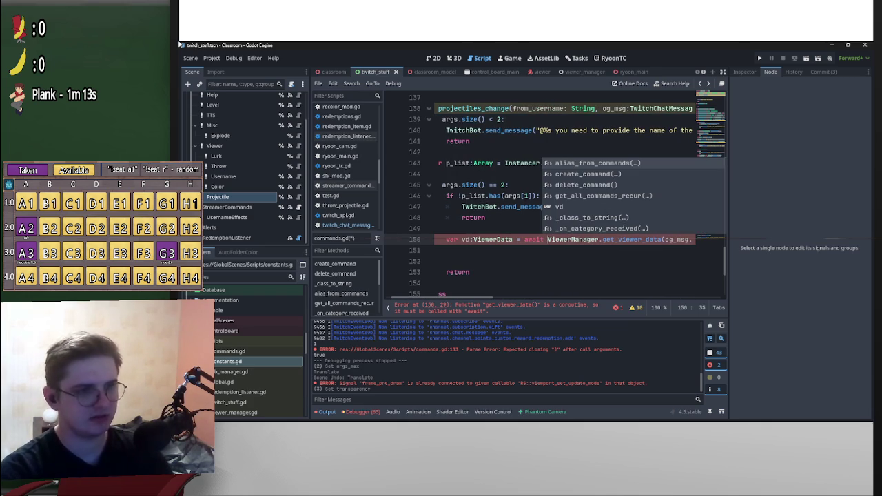
{"action": "scroll", "coordinate": [551, 200], "scroll_direction": "left", "scroll_amount": 1}
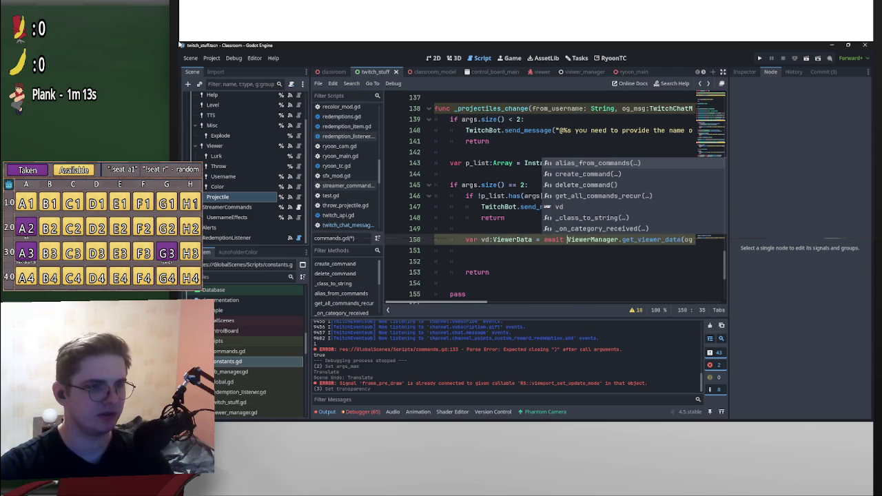
{"action": "key", "text": "Escape"}
{"action": "key", "text": "Down"}
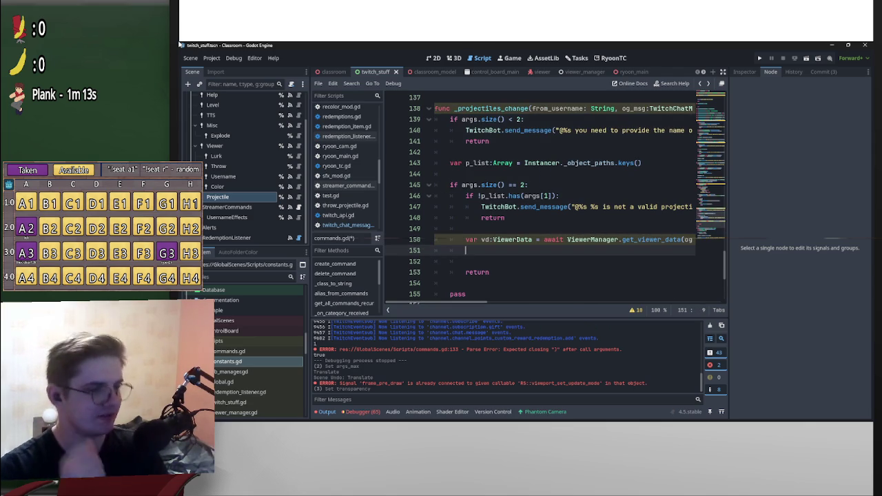
Add vd.default_projectile = args[1] and copy the send_message line from 147 onto line 152.
{"action": "type", "text": "vd.default_projectile = args[1]"}
{"action": "key", "text": "Return"}
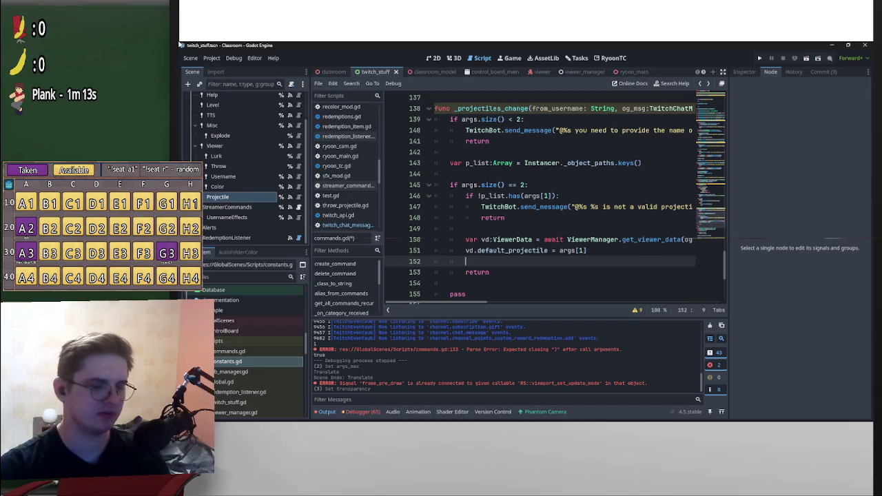
{"action": "key", "text": "Return"}
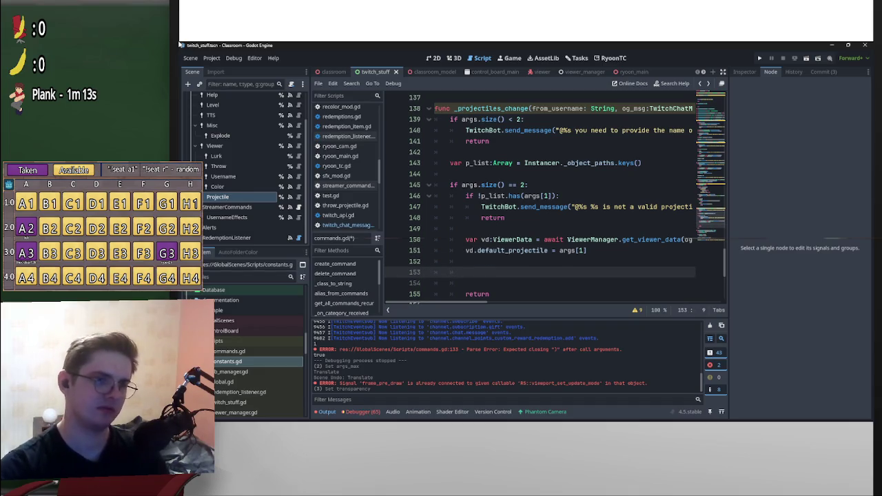
{"action": "key", "text": "Up"}
{"action": "key", "text": "Up"}
{"action": "key", "text": "Up"}
{"action": "key", "text": "shift+End"}
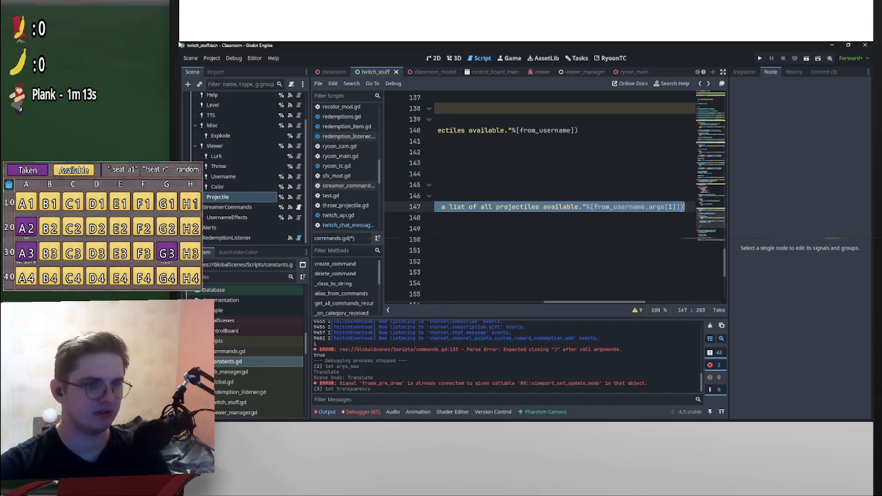
{"action": "key", "text": "Left"}
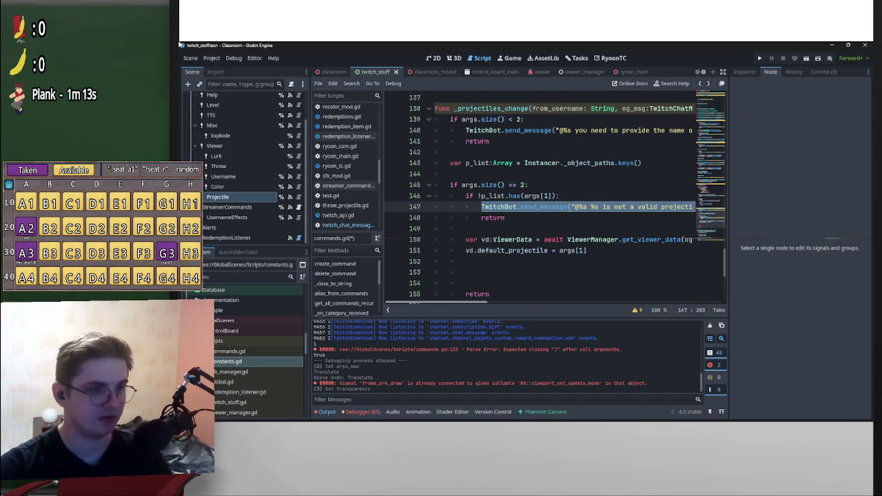
{"action": "key", "text": "Down"}
{"action": "key", "text": "Down"}
{"action": "key", "text": "Down"}
{"action": "key", "text": "Up"}
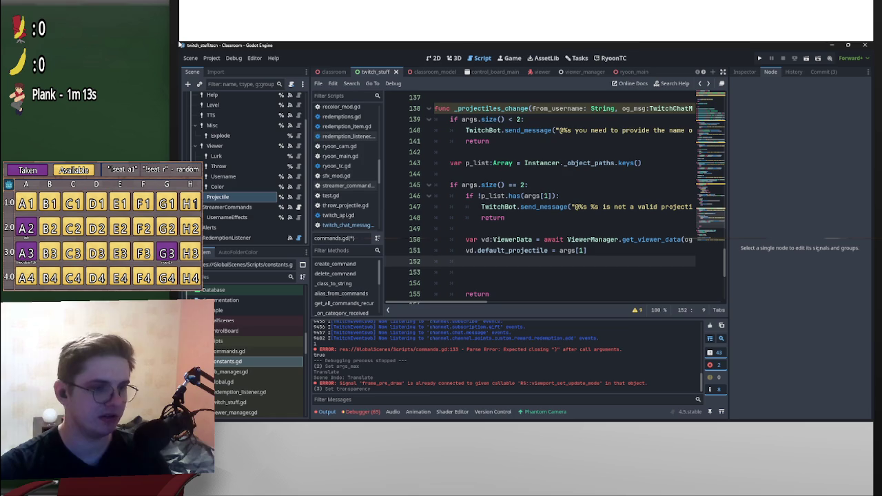
{"action": "key", "text": "ctrl+v"}
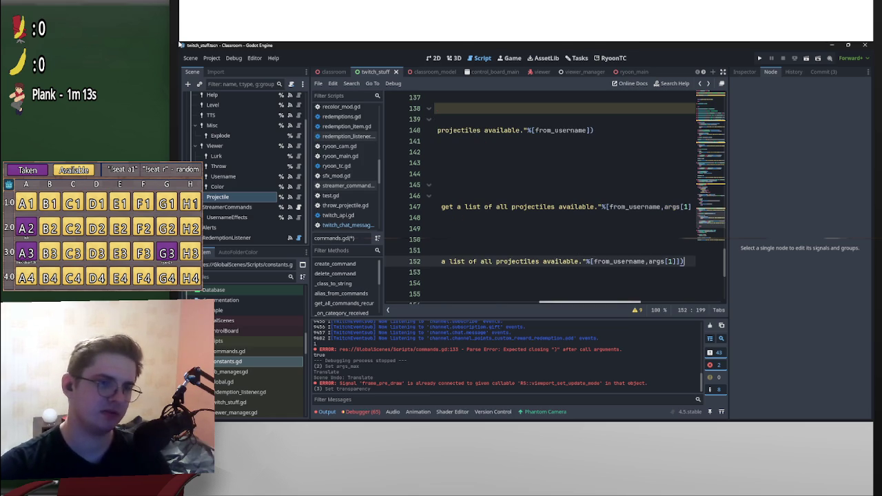
Reword the message to "@%s your default projectile now is %s." % [from_username, args[1]].
{"action": "key", "text": "shift+Left"}
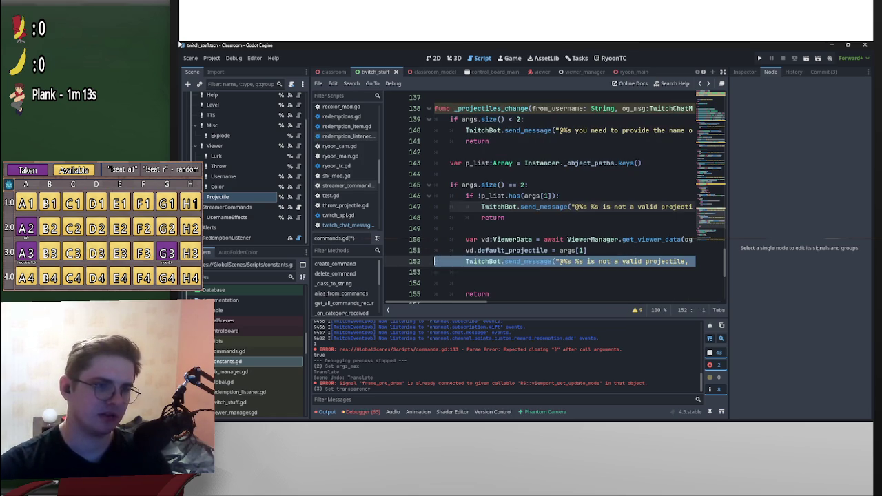
{"action": "key", "text": "shift+Right"}
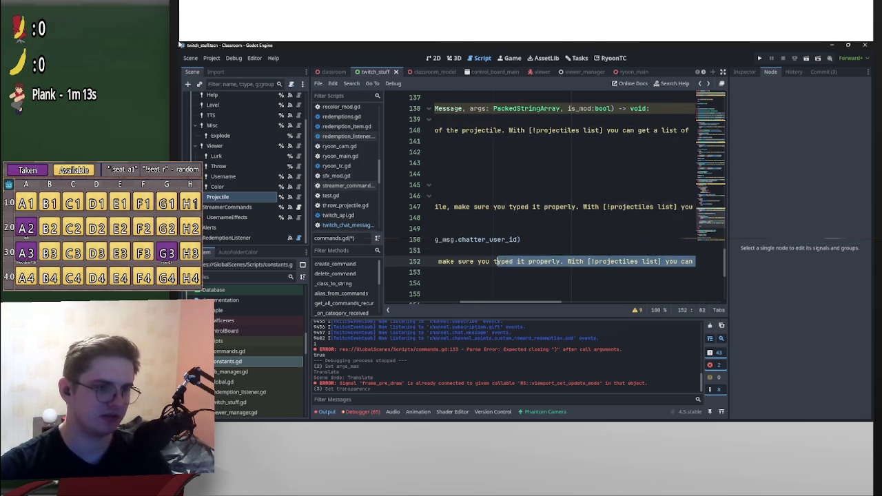
{"action": "key", "text": "shift+Left"}
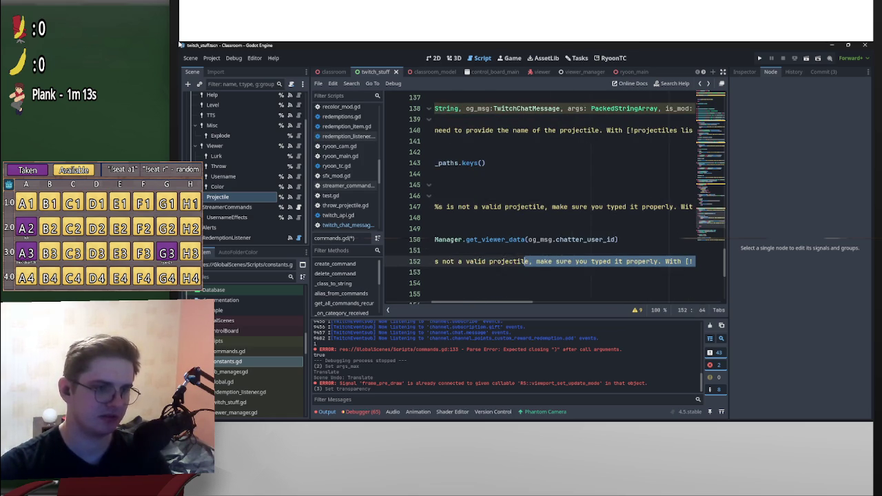
{"action": "key", "text": "shift+Right"}
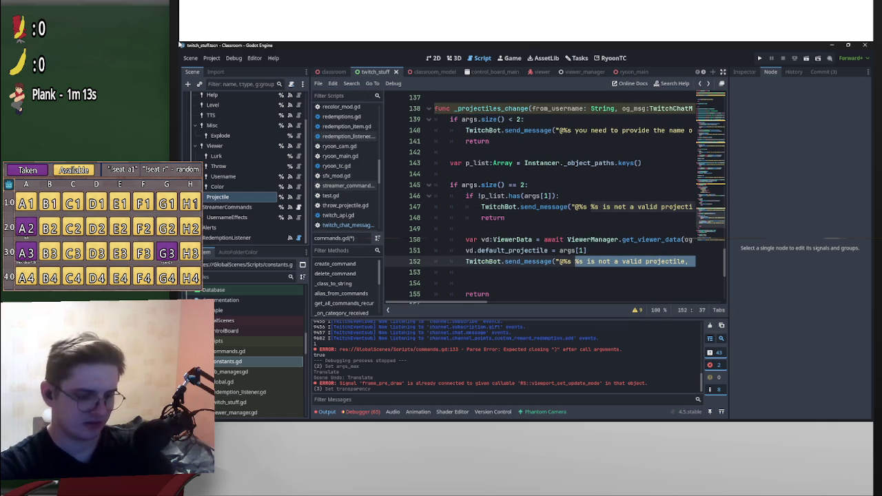
{"action": "type", "text": "you successu"}
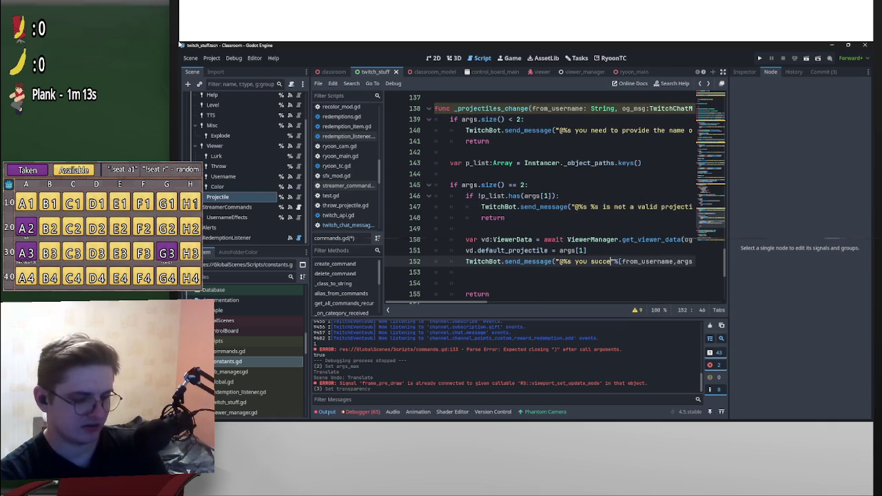
{"action": "key", "text": "BackSpace"}
{"action": "type", "text": "fully"}
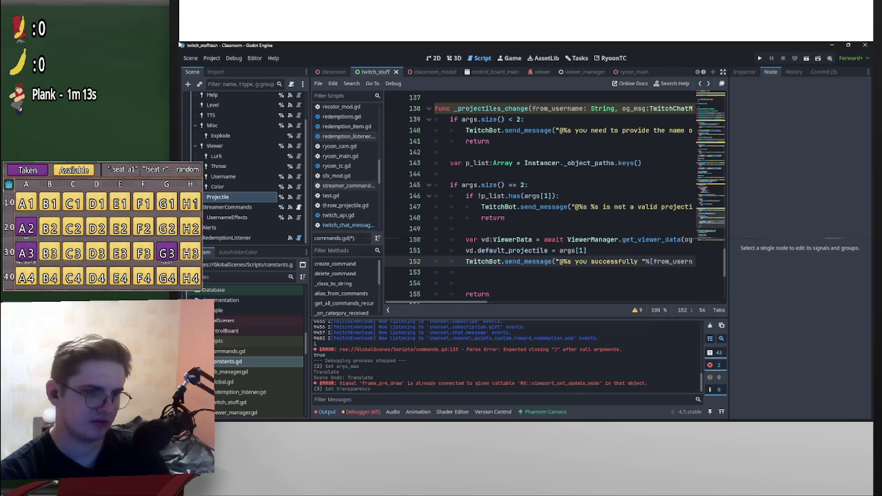
{"action": "key", "text": "BackSpace"}
{"action": "key", "text": "BackSpace"}
{"action": "key", "text": "BackSpace"}
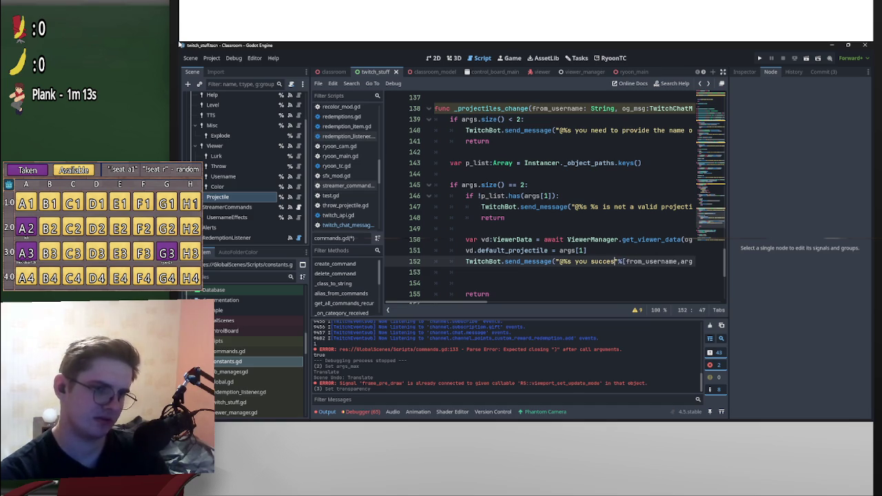
{"action": "type", "text": "sfully ch"}
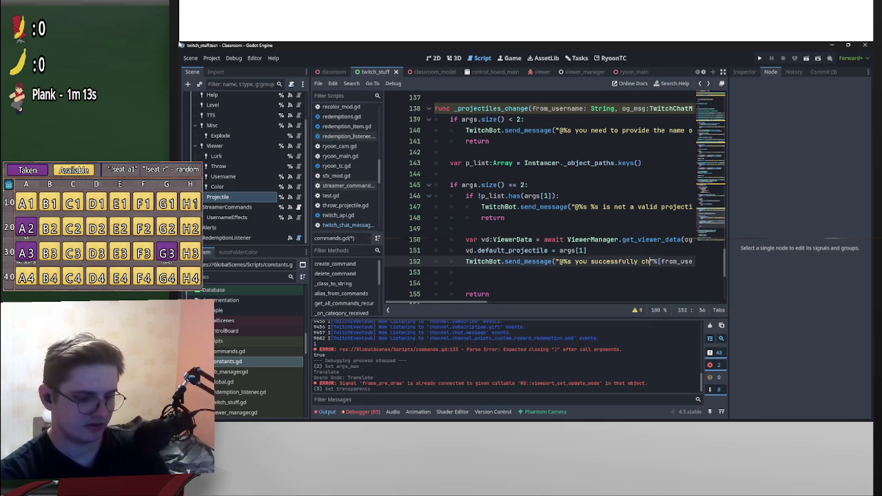
{"action": "type", "text": "anged your"}
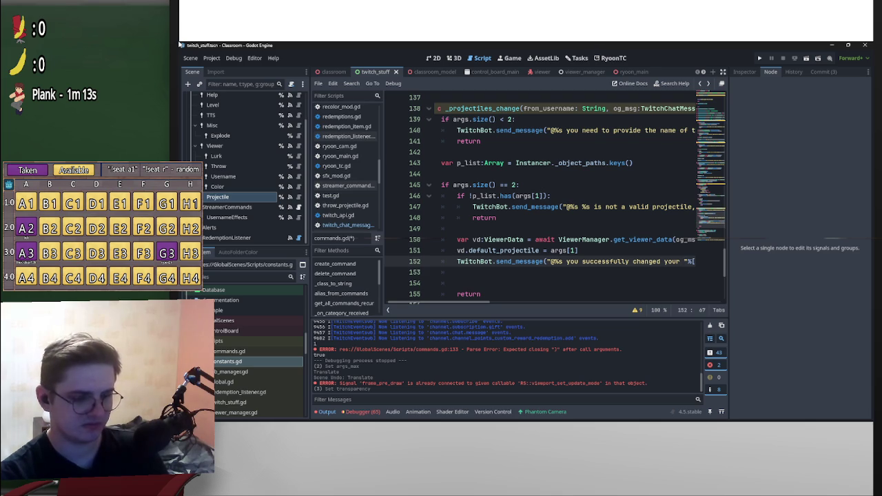
{"action": "key", "text": "ctrl+BackSpace"}
{"action": "key", "text": "ctrl+BackSpace"}
{"action": "key", "text": "ctrl+BackSpace"}
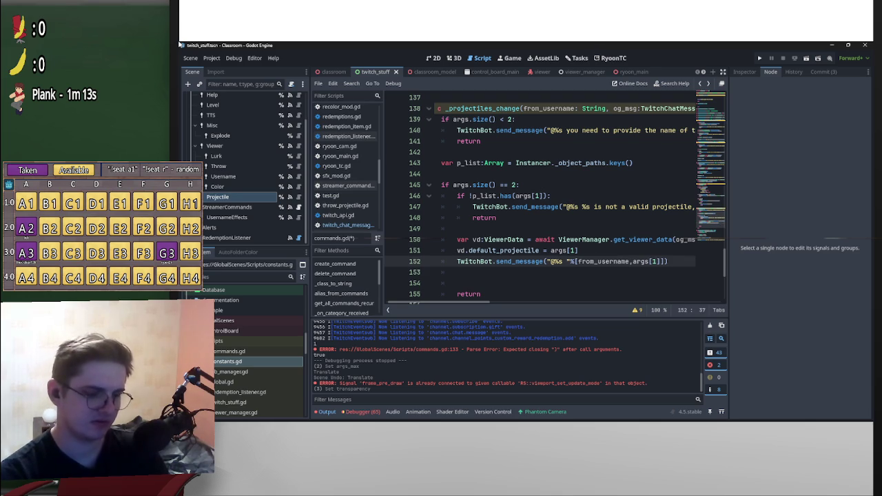
{"action": "type", "text": "your "}
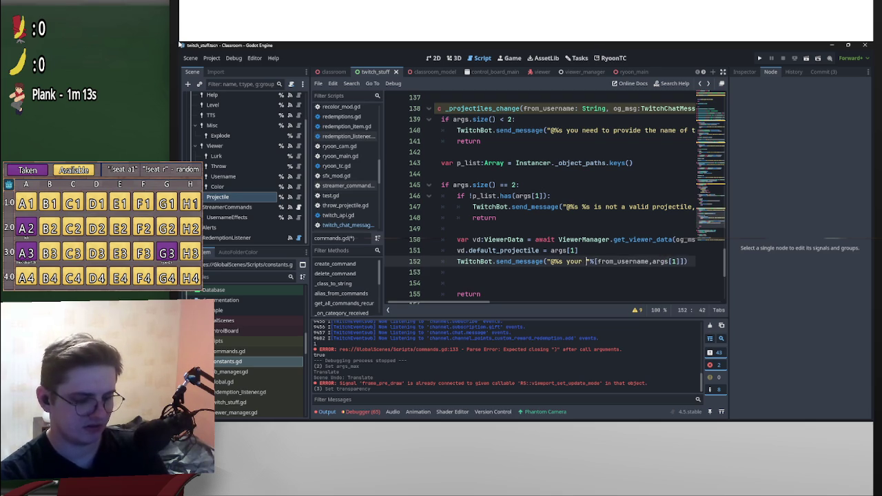
{"action": "type", "text": "default proj"}
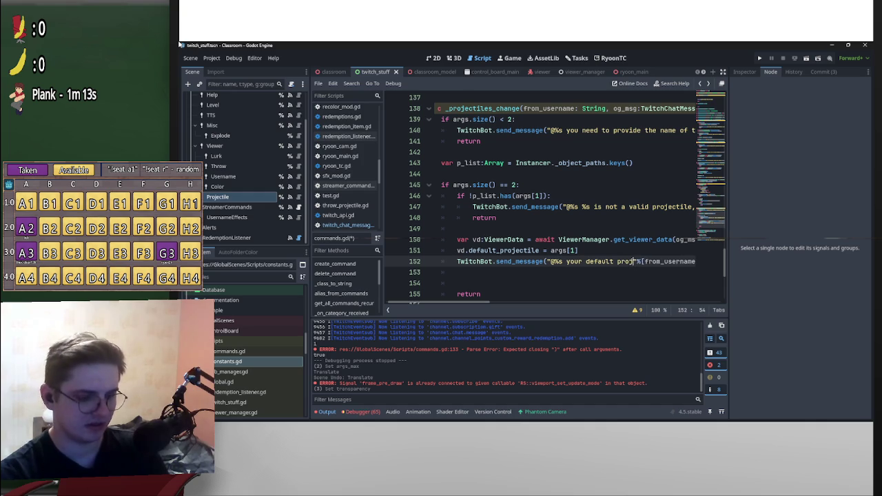
{"action": "type", "text": "ectile now i"}
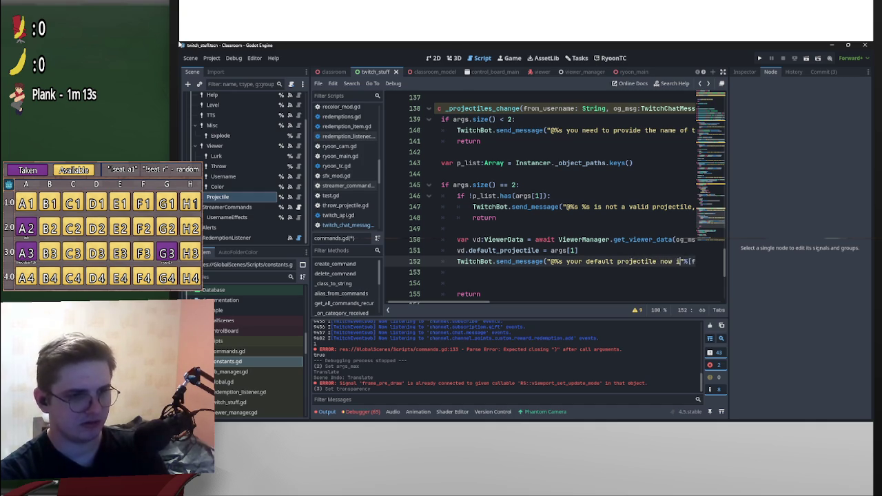
{"action": "type", "text": "s %s."}
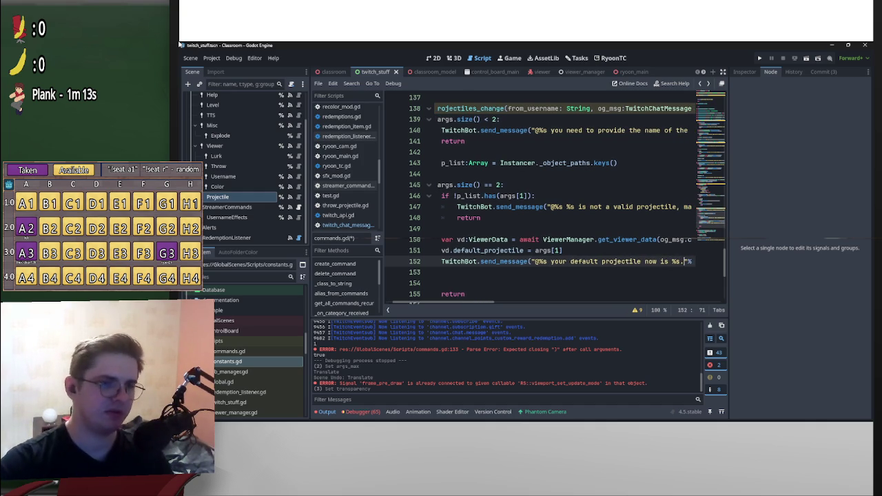
{"action": "scroll", "coordinate": [564, 200], "scroll_direction": "right", "scroll_amount": 5}
{"action": "scroll", "coordinate": [563, 200], "scroll_direction": "left", "scroll_amount": 4}
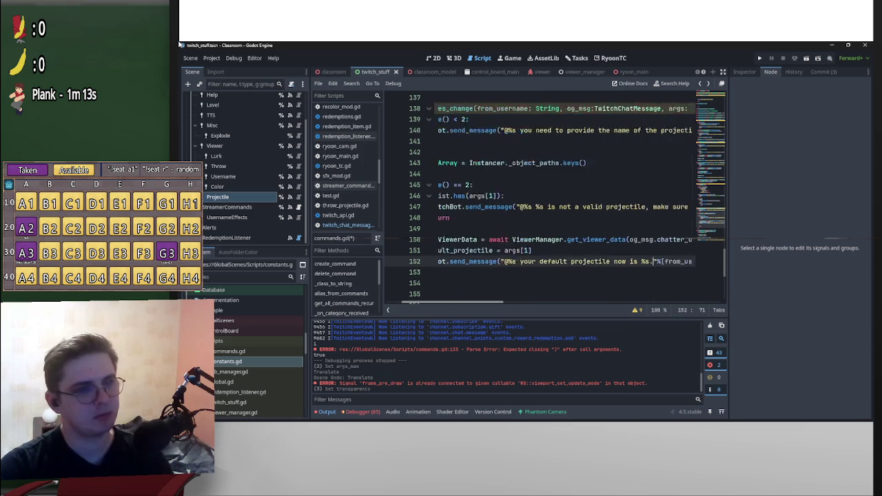
{"action": "scroll", "coordinate": [551, 200], "scroll_direction": "left", "scroll_amount": 3}
{"action": "scroll", "coordinate": [555, 195], "scroll_direction": "down", "scroll_amount": 1}
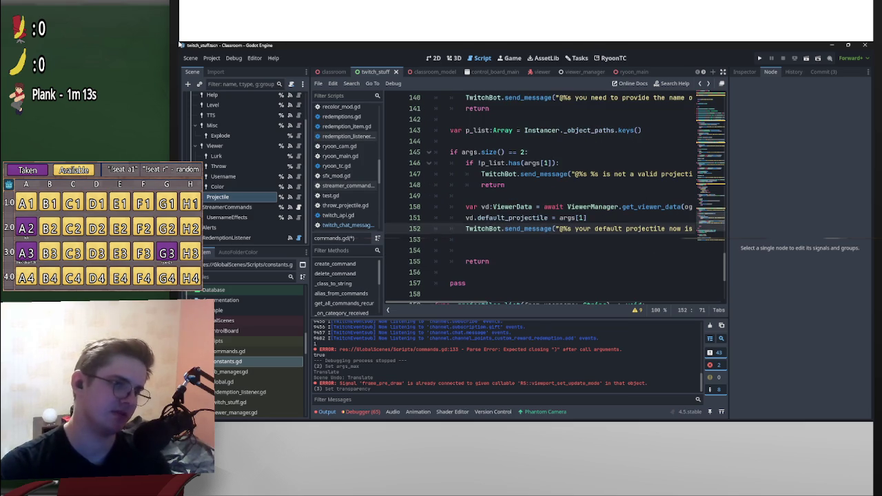
{"action": "type", "text": "\"%[from_username,args[1]])"}
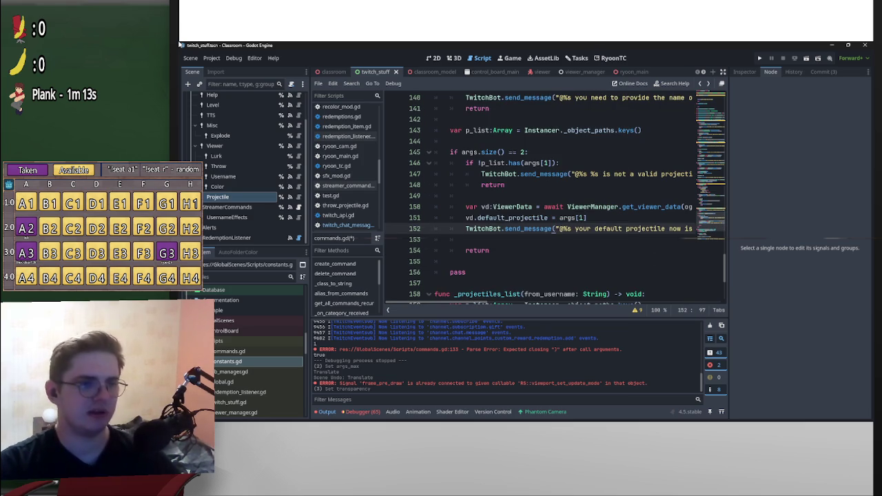
Check default_projectile's definition in viewer_data.gd, then add blank lines after the return on line 153.
{"action": "left_click", "coordinate": [514, 218], "text": "ctrl"}
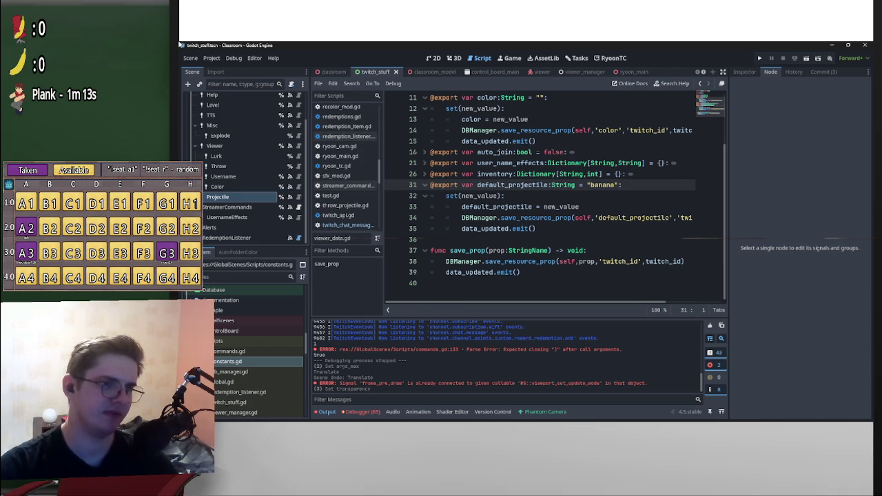
{"action": "key", "text": "alt+Left"}
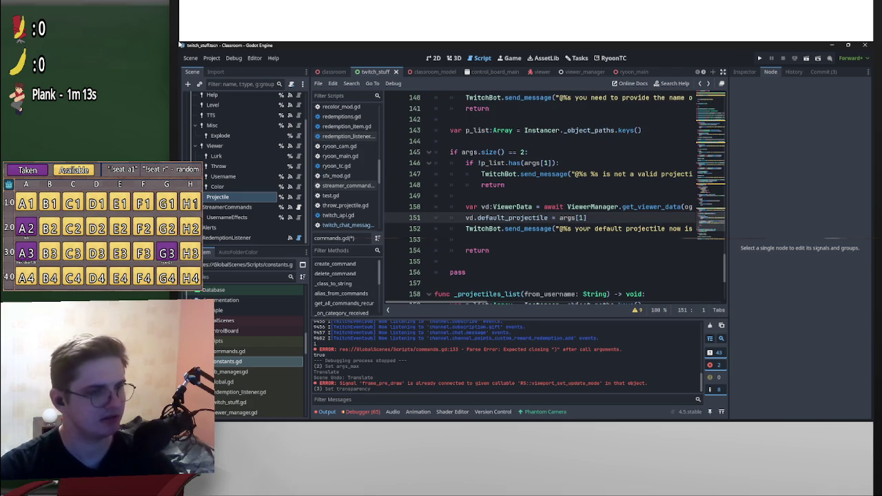
{"action": "key", "text": "Down"}
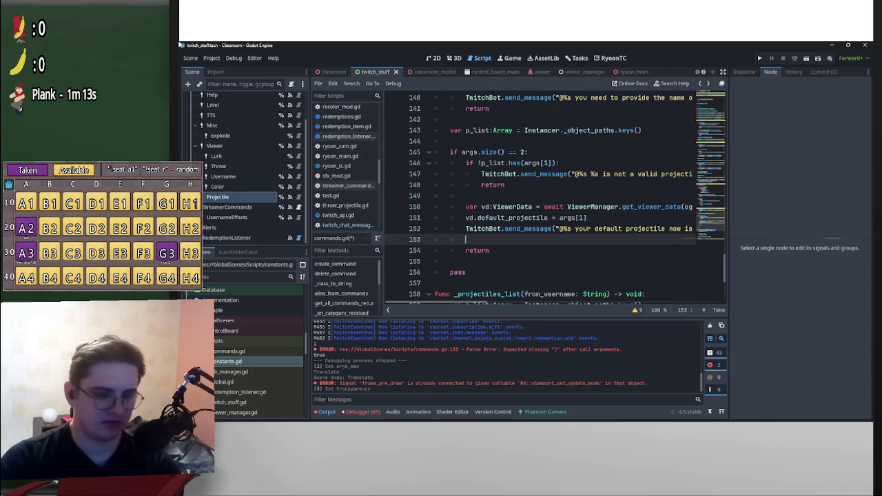
{"action": "key", "text": "End"}
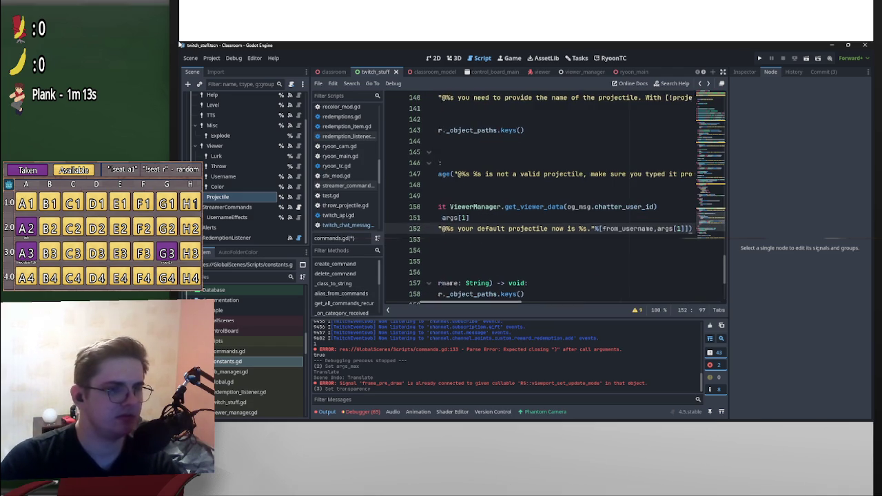
{"action": "key", "text": "Down"}
{"action": "key", "text": "Down"}
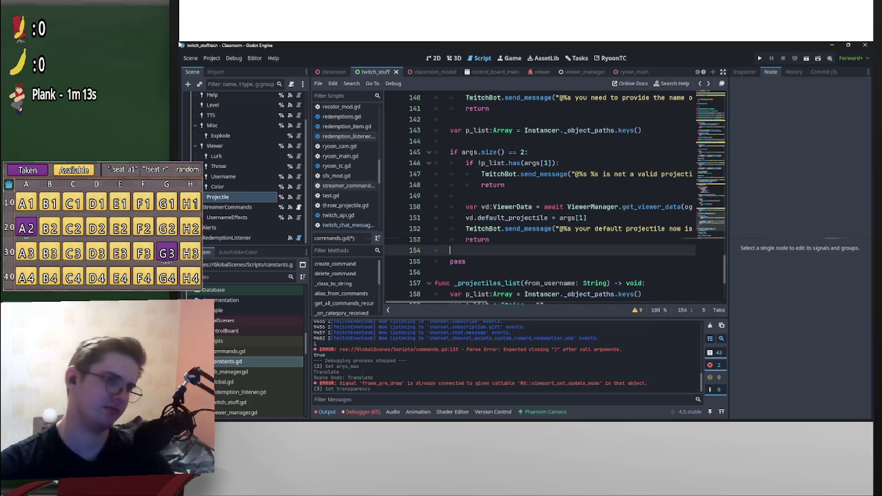
{"action": "key", "text": "Return"}
{"action": "key", "text": "Return"}
{"action": "key", "text": "Up"}
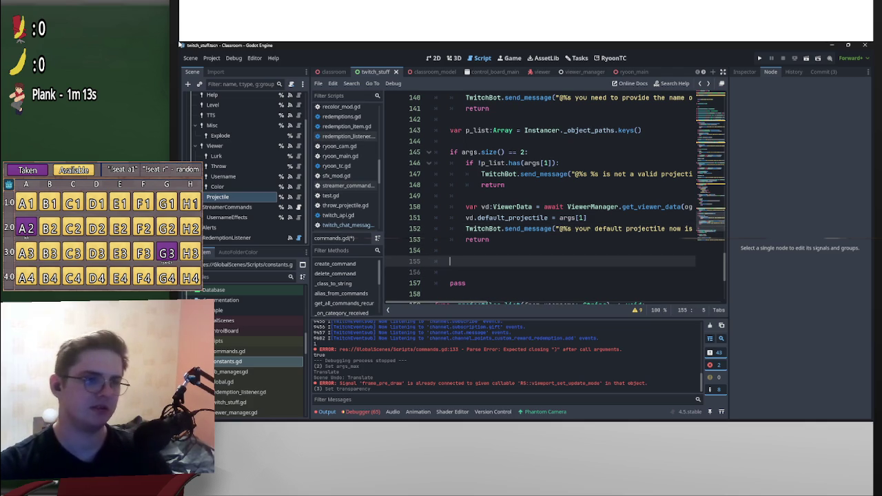
{"action": "key", "text": "shift+Up"}
{"action": "key", "text": "shift+Up"}
{"action": "key", "text": "shift+Up"}
Paste a copy of the two-argument block below it and change its check to args.size() == 3.
{"action": "key", "text": "Right"}
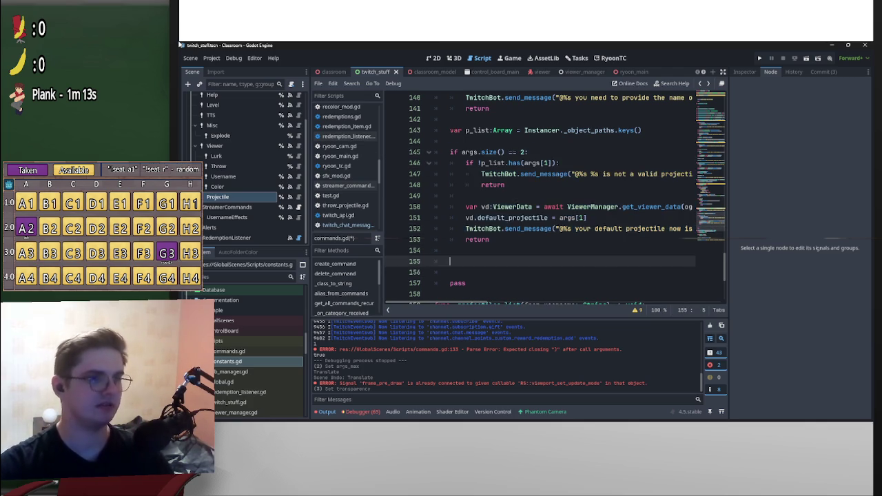
{"action": "key", "text": "ctrl+v"}
{"action": "key", "text": "Up"}
{"action": "key", "text": "Up"}
{"action": "key", "text": "Up"}
{"action": "key", "text": "End"}
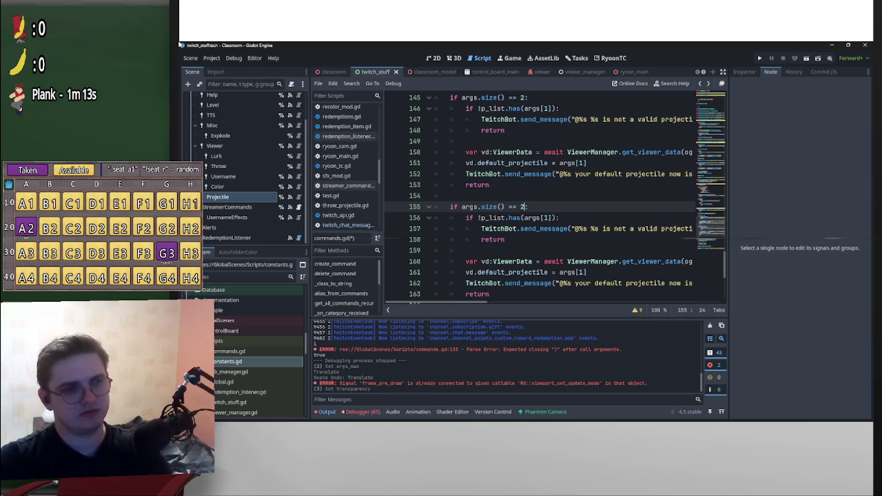
{"action": "key", "text": "Left"}
{"action": "key", "text": "shift+Left"}
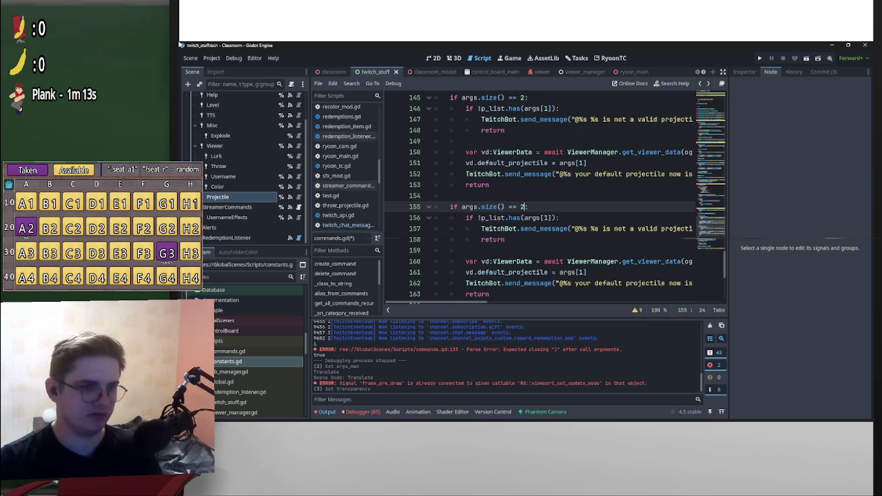
{"action": "type", "text": "3"}
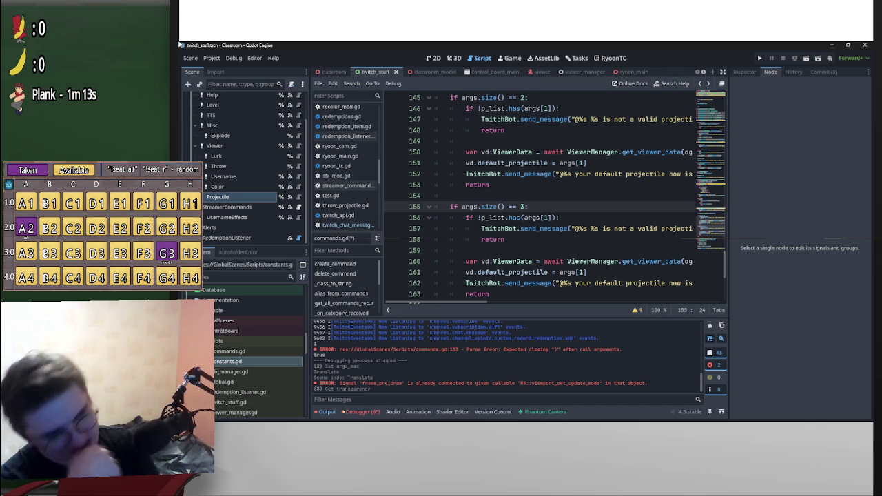
Add 'and is_mod' to the three-argument condition and use args[2] in the projectile name check.
{"action": "type", "text": "and is"}
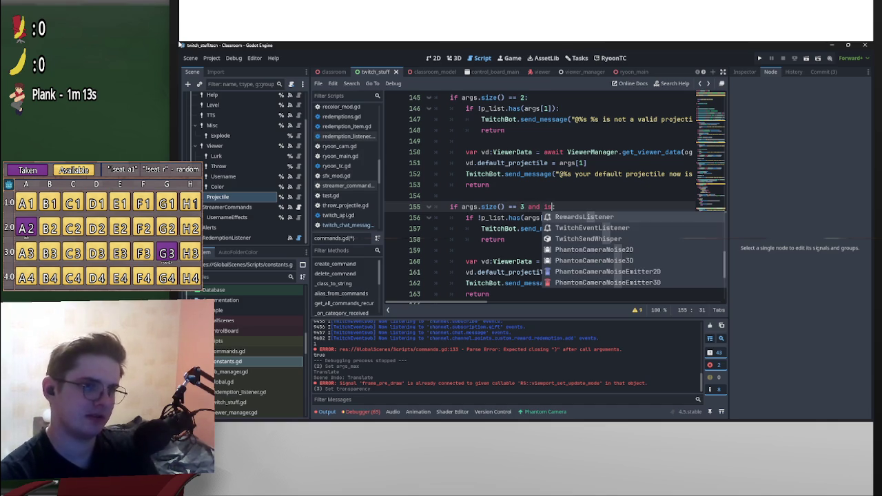
{"action": "type", "text": "_mod"}
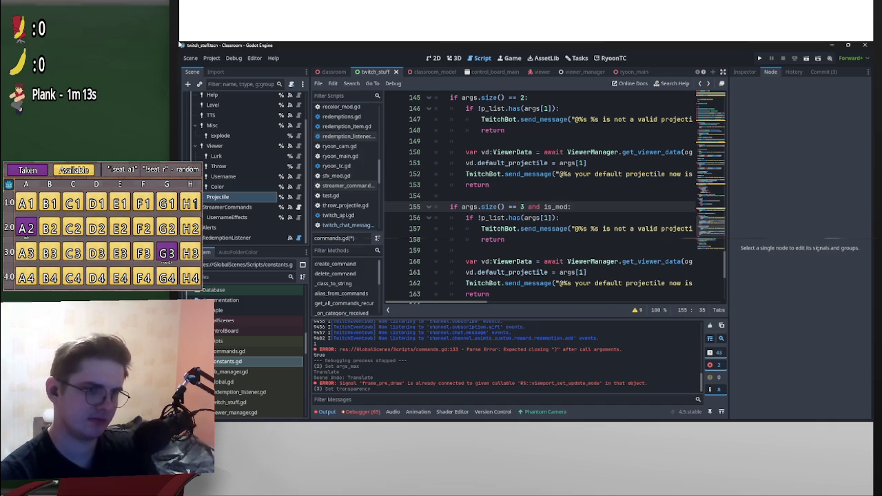
{"action": "scroll", "coordinate": [554, 200], "scroll_direction": "down", "scroll_amount": 2}
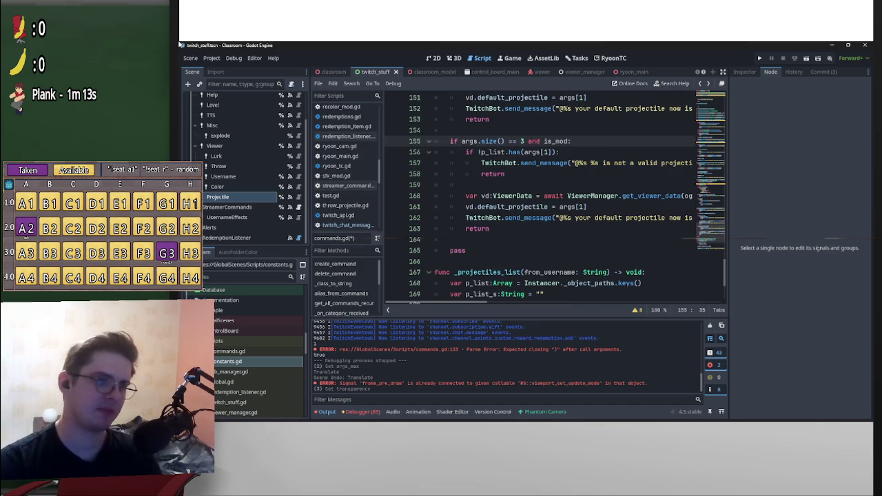
{"action": "scroll", "coordinate": [555, 199], "scroll_direction": "up", "scroll_amount": 1}
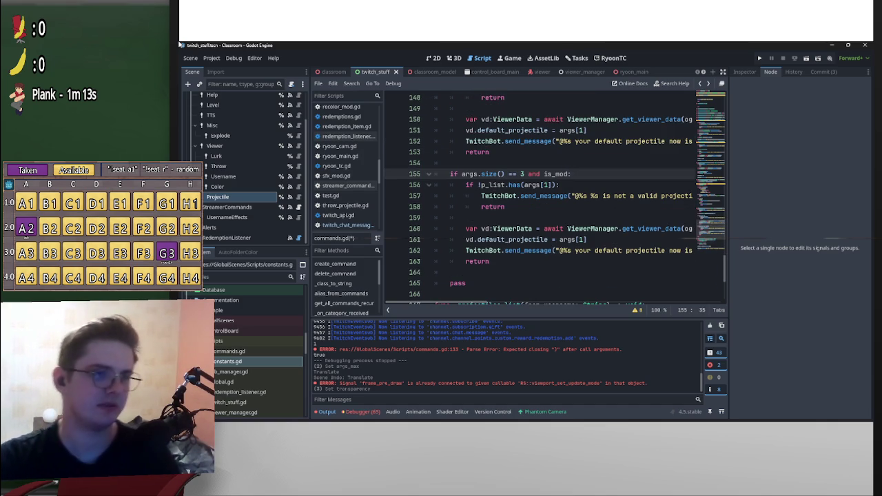
{"action": "key", "text": "Down"}
{"action": "key", "text": "BackSpace"}
{"action": "type", "text": "2"}
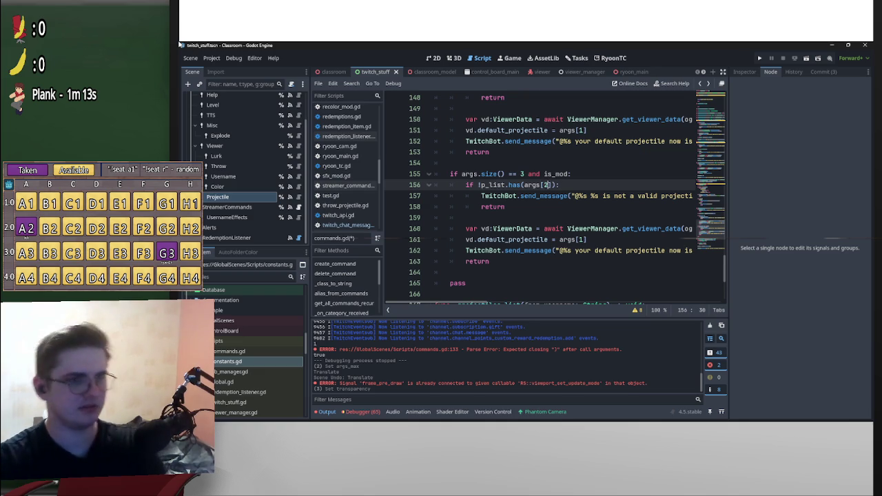
Switch the remaining args[1] references on lines 161, 162 and 157 to args[2].
{"action": "left_click", "coordinate": [582, 240]}
{"action": "type", "text": "2"}
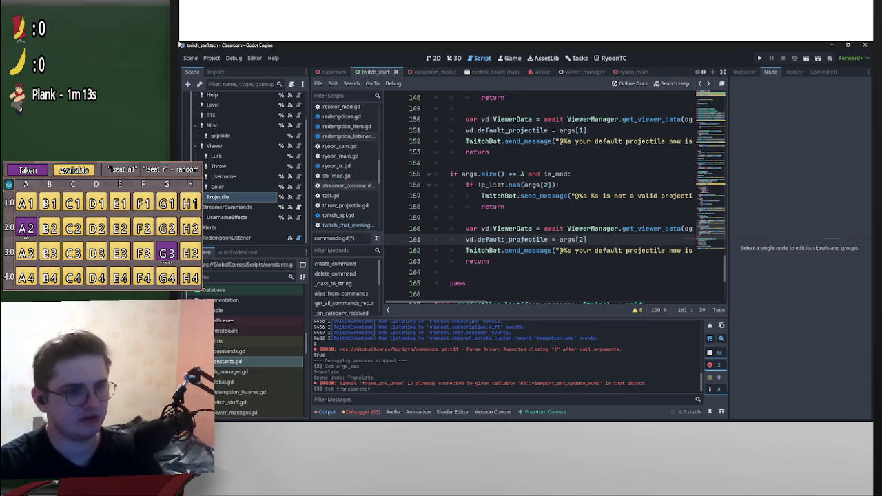
{"action": "key", "text": "BackSpace"}
{"action": "type", "text": "2"}
{"action": "key", "text": "Down"}
{"action": "key", "text": "End"}
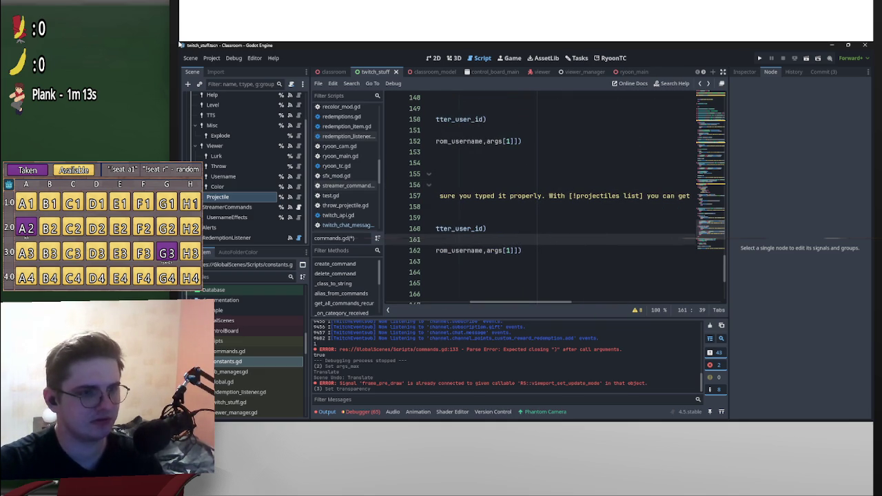
{"action": "key", "text": "Left"}
{"action": "key", "text": "Left"}
{"action": "key", "text": "BackSpace"}
{"action": "type", "text": "2"}
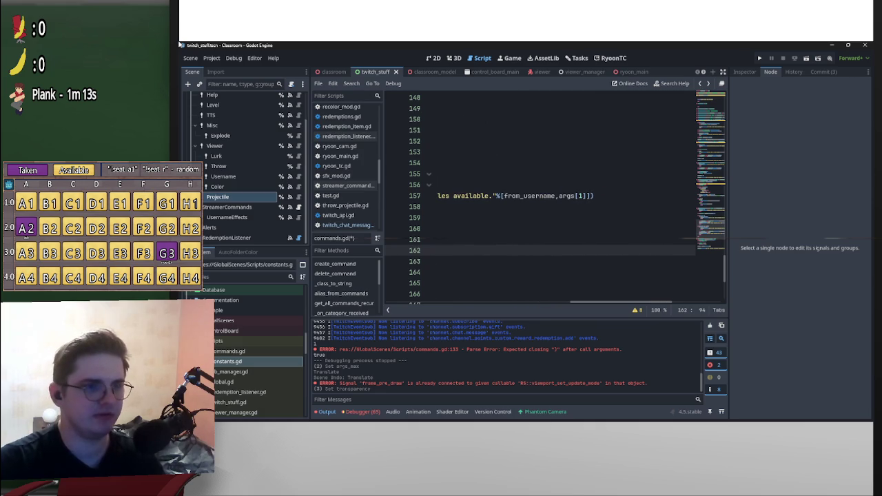
{"action": "key", "text": "Up"}
{"action": "key", "text": "Up"}
{"action": "key", "text": "Up"}
{"action": "key", "text": "End"}
{"action": "key", "text": "Left"}
{"action": "key", "text": "Left"}
{"action": "key", "text": "BackSpace"}
{"action": "type", "text": "2"}
{"action": "scroll", "coordinate": [551, 207], "scroll_direction": "left", "scroll_amount": 5}
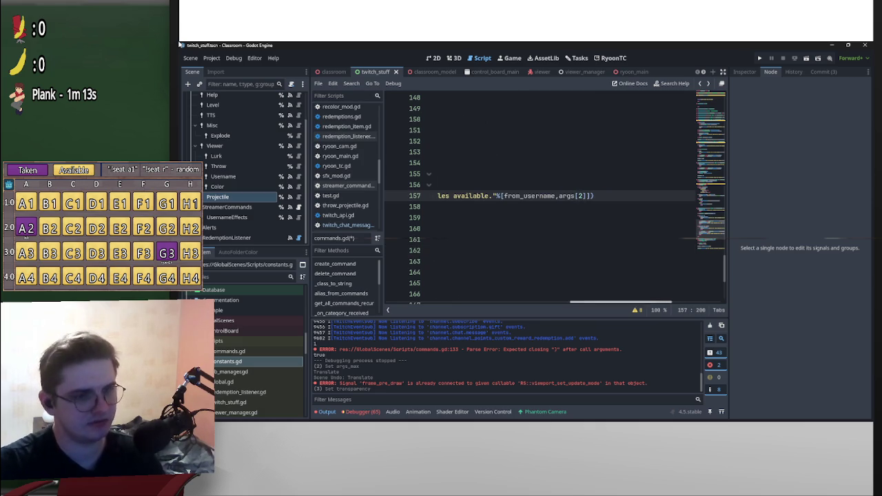
{"action": "scroll", "coordinate": [551, 206], "scroll_direction": "left", "scroll_amount": 5}
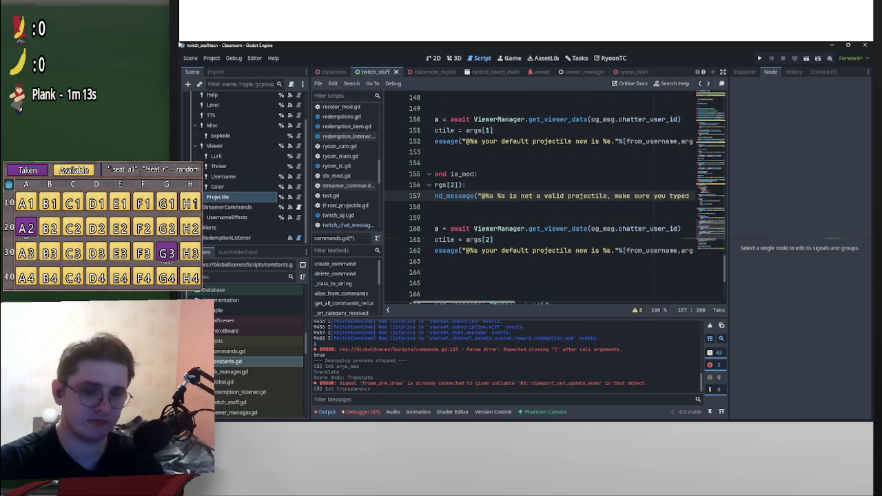
{"action": "scroll", "coordinate": [551, 207], "scroll_direction": "left", "scroll_amount": 2}
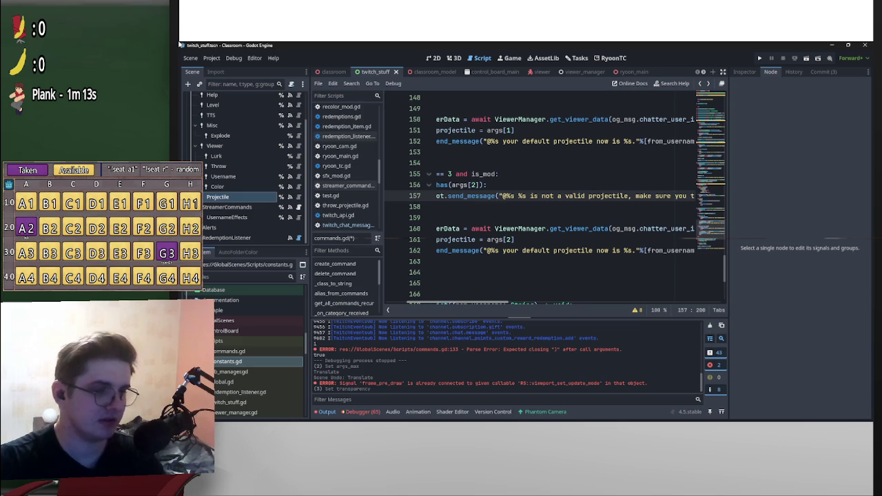
{"action": "scroll", "coordinate": [552, 206], "scroll_direction": "left", "scroll_amount": 5}
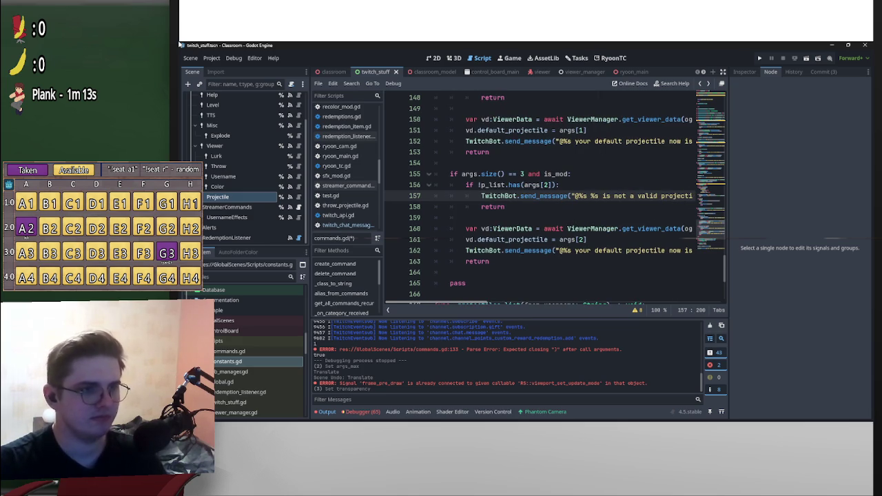
{"action": "scroll", "coordinate": [565, 207], "scroll_direction": "right", "scroll_amount": 5}
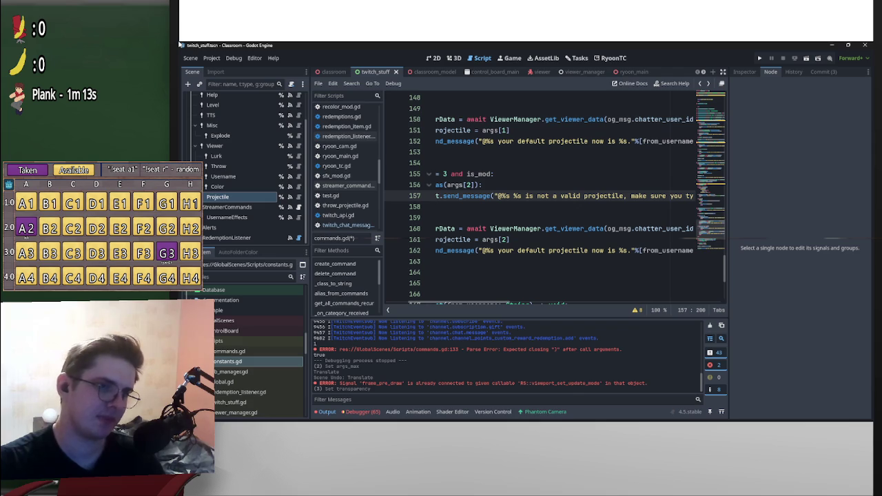
{"action": "double_click", "coordinate": [506, 250]}
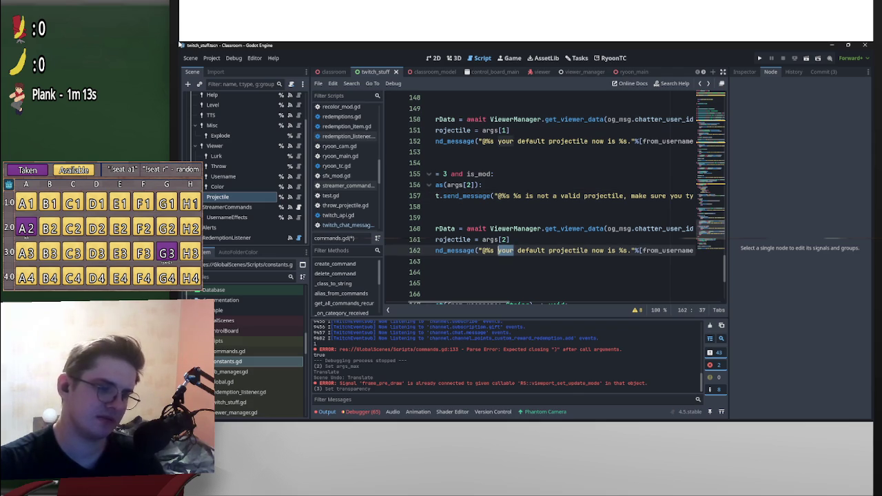
{"action": "scroll", "coordinate": [549, 200], "scroll_direction": "right", "scroll_amount": 5}
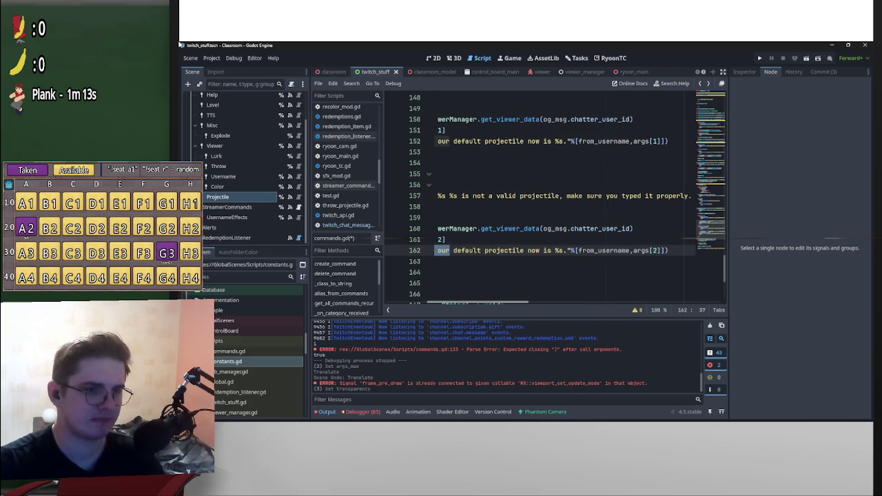
{"action": "scroll", "coordinate": [548, 200], "scroll_direction": "left", "scroll_amount": 2}
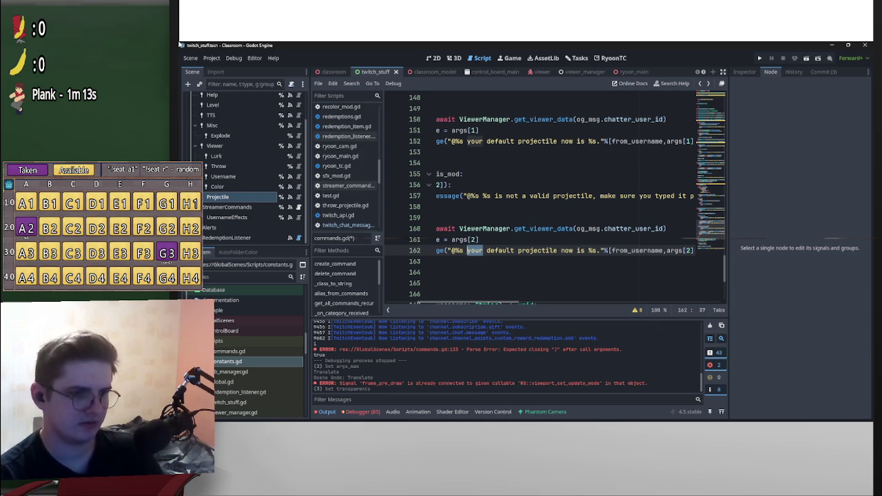
Remove 'your' from line 162's message and add args[1] to its format array.
{"action": "key", "text": "BackSpace"}
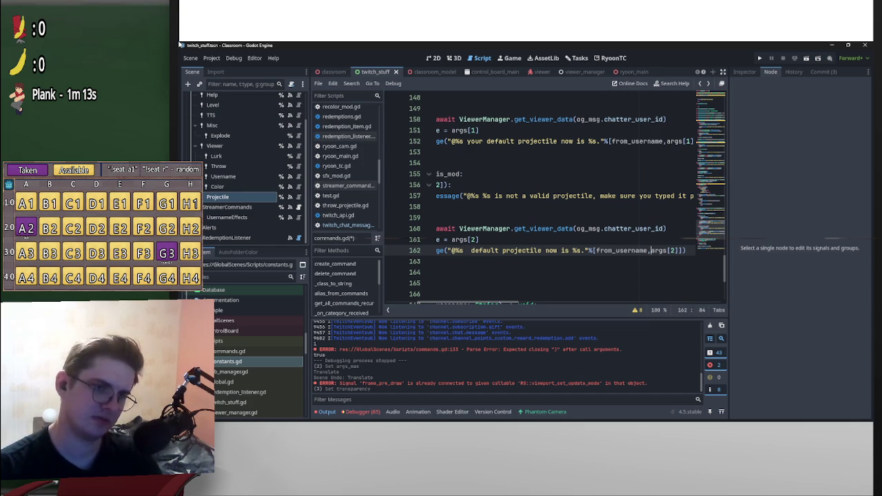
{"action": "type", "text": ","}
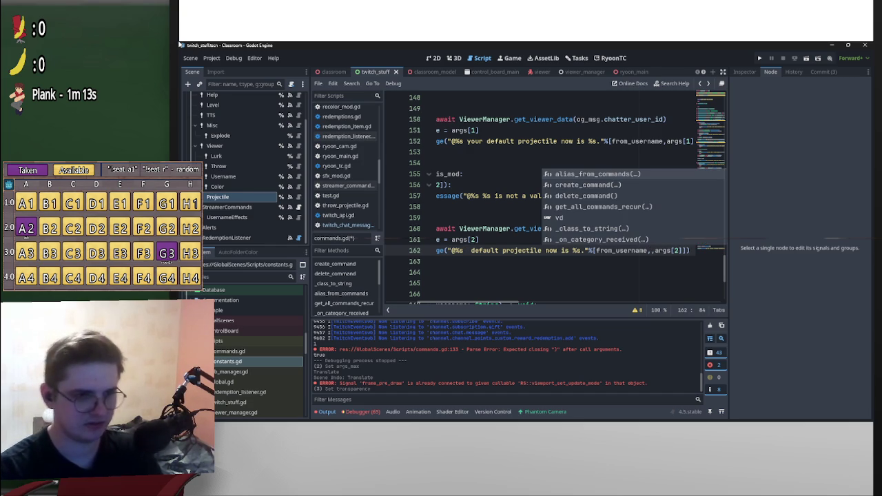
{"action": "type", "text": "args[2]"}
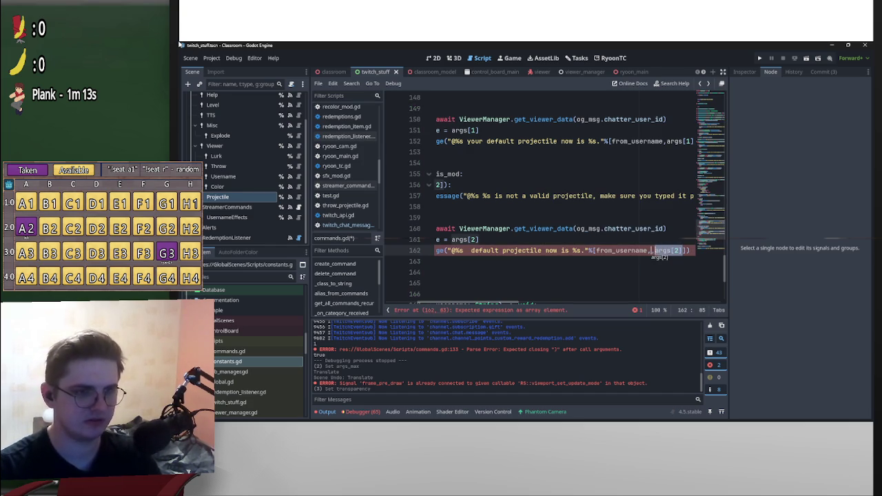
{"action": "key", "text": "Left"}
{"action": "key", "text": "BackSpace"}
{"action": "type", "text": "1"}
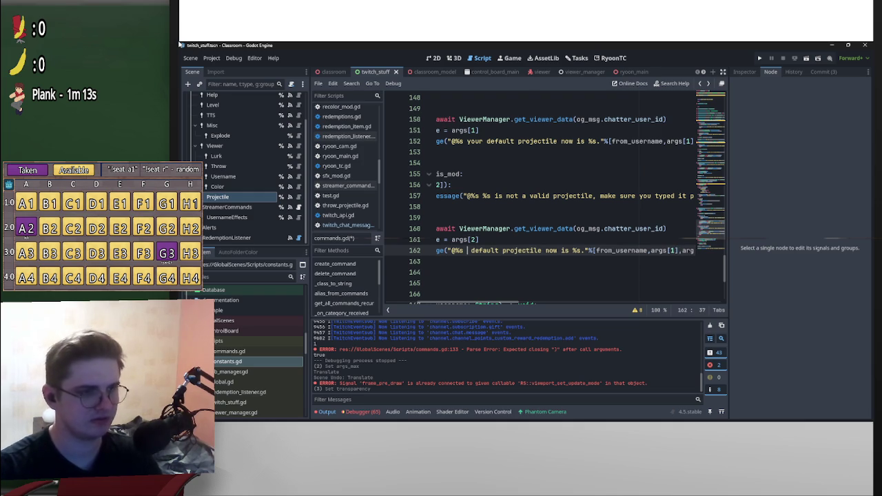
Insert %s's before 'default' so line 162 reads "@%s %s's default projectile now is %s.".
{"action": "key", "text": "ctrl+Left"}
{"action": "key", "text": "ctrl+Left"}
{"action": "key", "text": "ctrl+Left"}
{"action": "key", "text": "Left"}
{"action": "type", "text": "%s"}
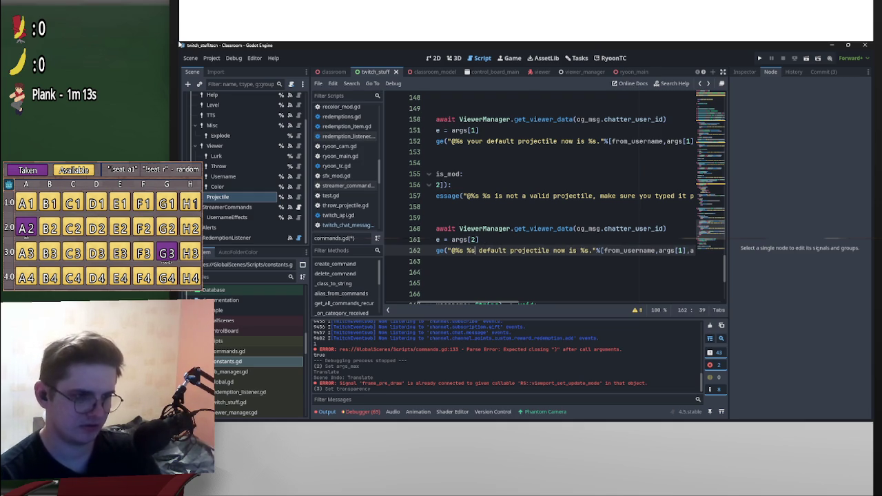
{"action": "type", "text": "'s"}
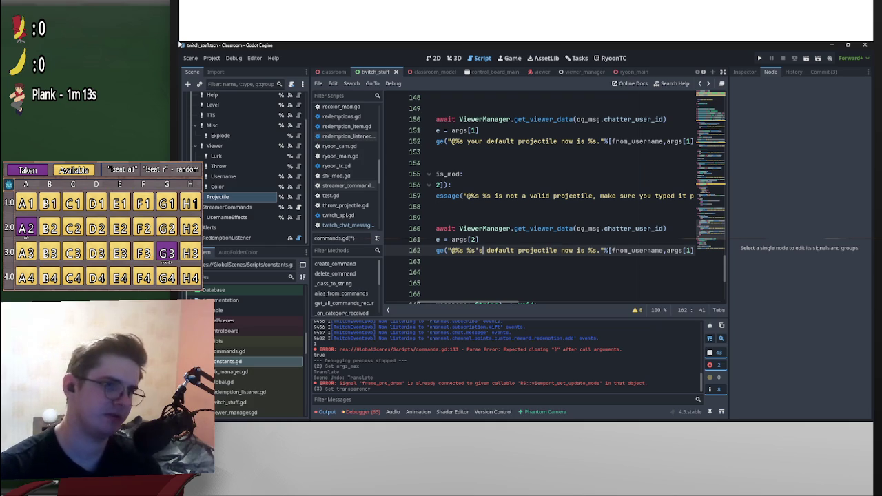
{"action": "scroll", "coordinate": [554, 199], "scroll_direction": "left", "scroll_amount": 3}
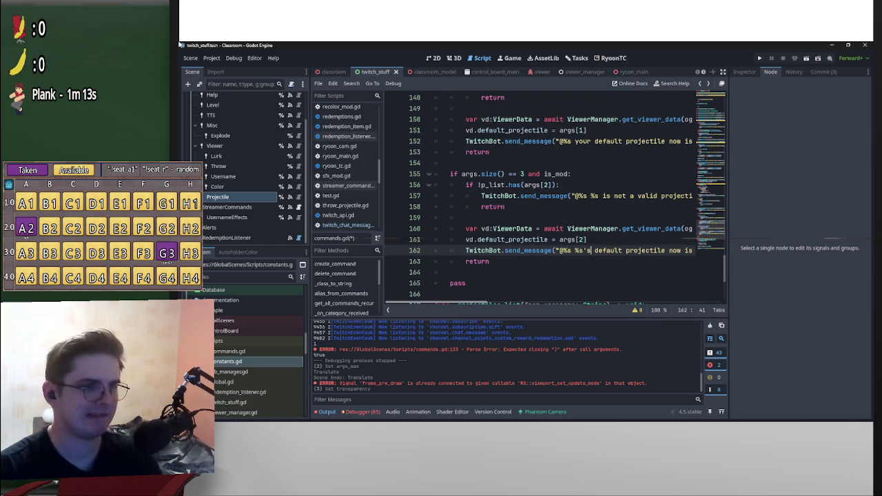
{"action": "scroll", "coordinate": [540, 200], "scroll_direction": "right", "scroll_amount": 6}
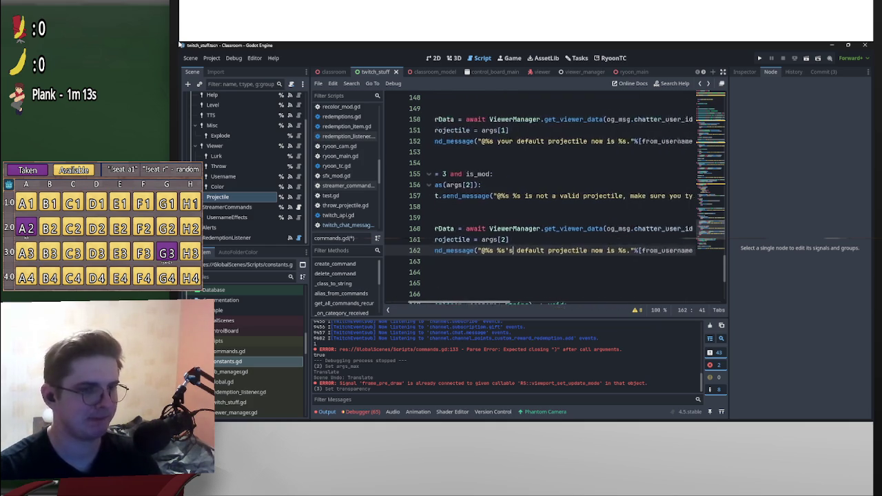
{"action": "scroll", "coordinate": [567, 200], "scroll_direction": "left", "scroll_amount": 6}
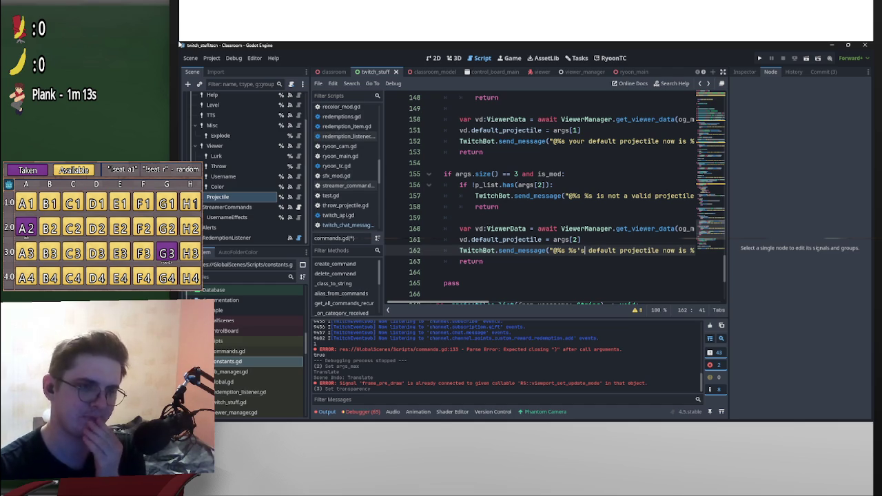
{"action": "scroll", "coordinate": [565, 200], "scroll_direction": "right", "scroll_amount": 6}
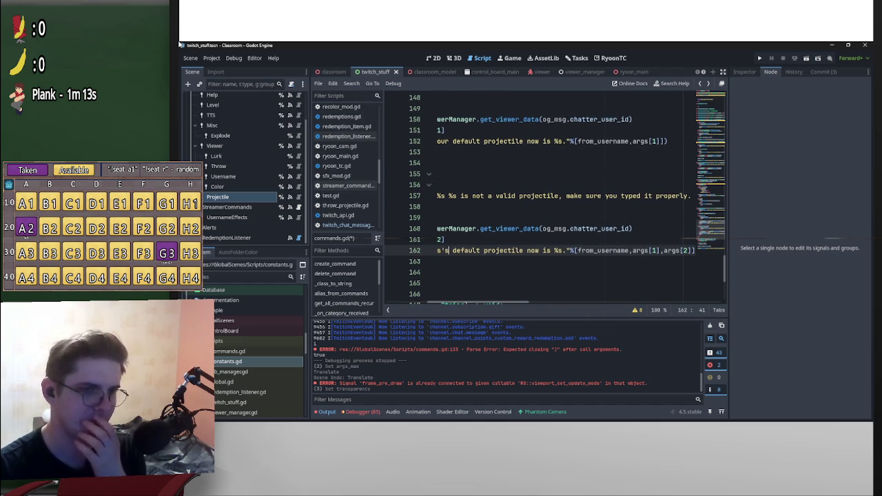
{"action": "left_click_drag", "start_coordinate": [630, 228], "coordinate": [542, 228]}
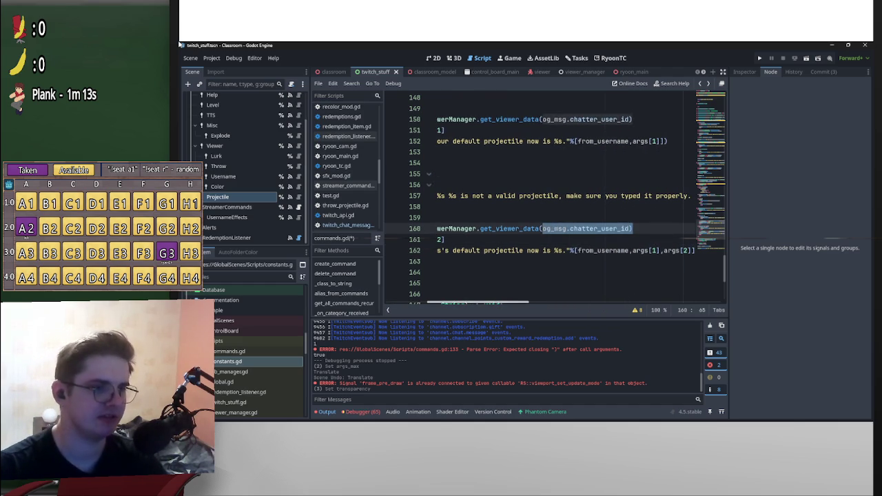
{"action": "scroll", "coordinate": [565, 200], "scroll_direction": "left", "scroll_amount": 6}
{"action": "key", "text": "Up"}
Start line 159 with the declaration var user:TwitchUser = Twitch.
{"action": "type", "text": "v"}
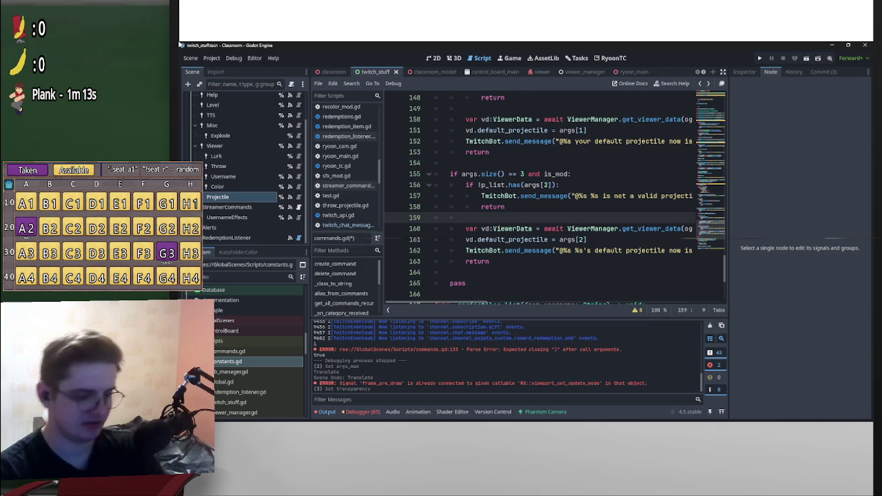
{"action": "type", "text": "ar user_"}
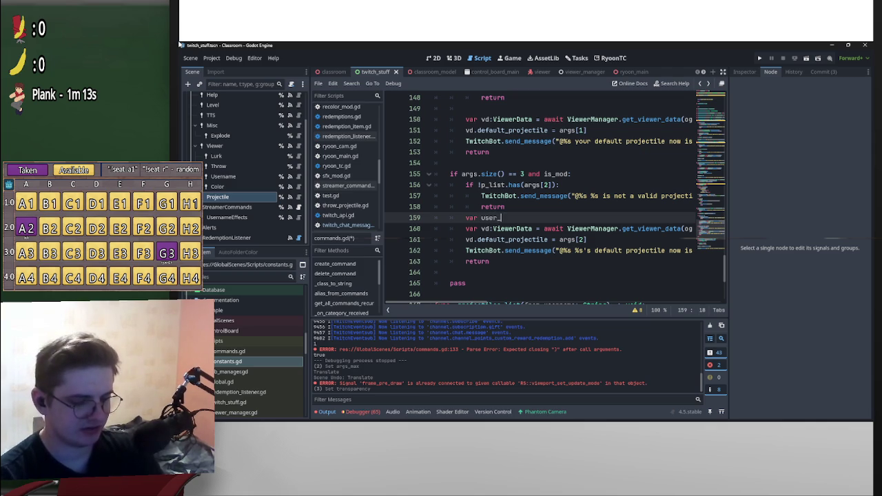
{"action": "key", "text": "ctrl+BackSpace"}
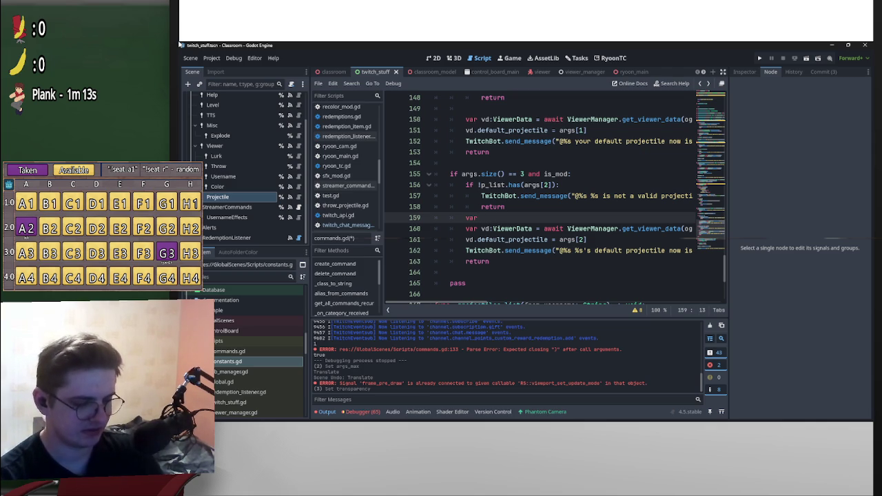
{"action": "type", "text": "user:L"}
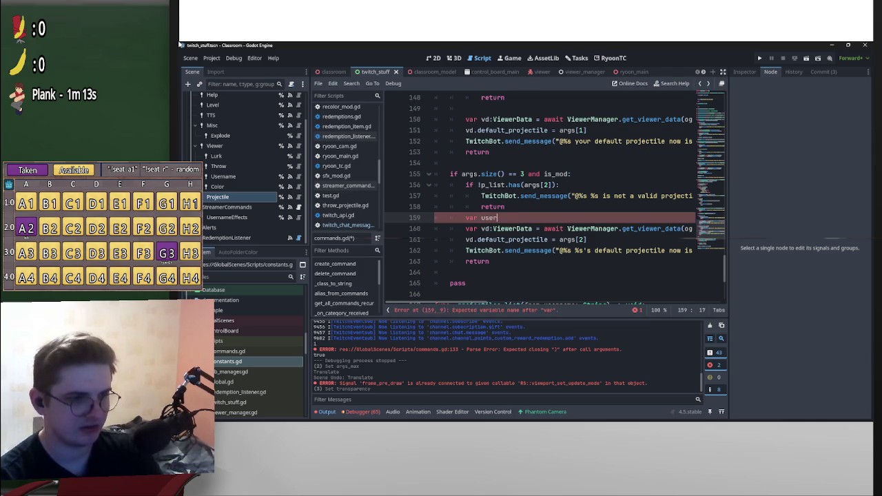
{"action": "key", "text": "BackSpace"}
{"action": "type", "text": "wit"}
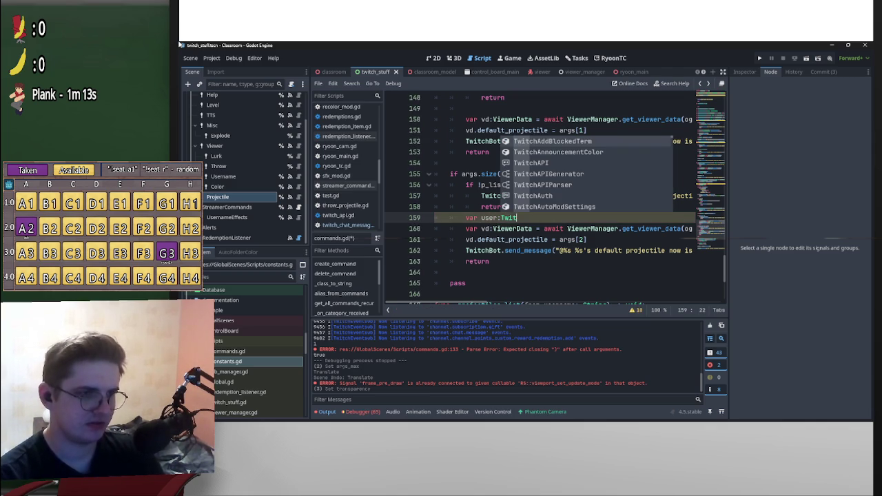
{"action": "type", "text": "ch"}
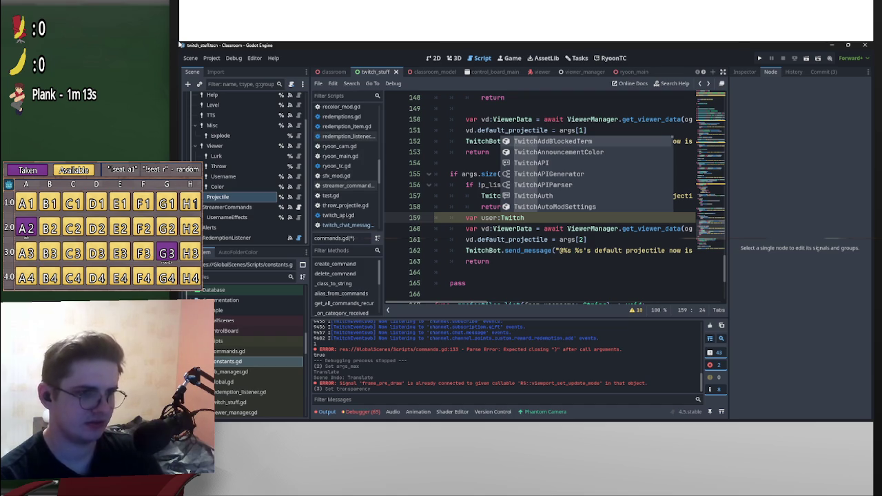
{"action": "type", "text": "User"}
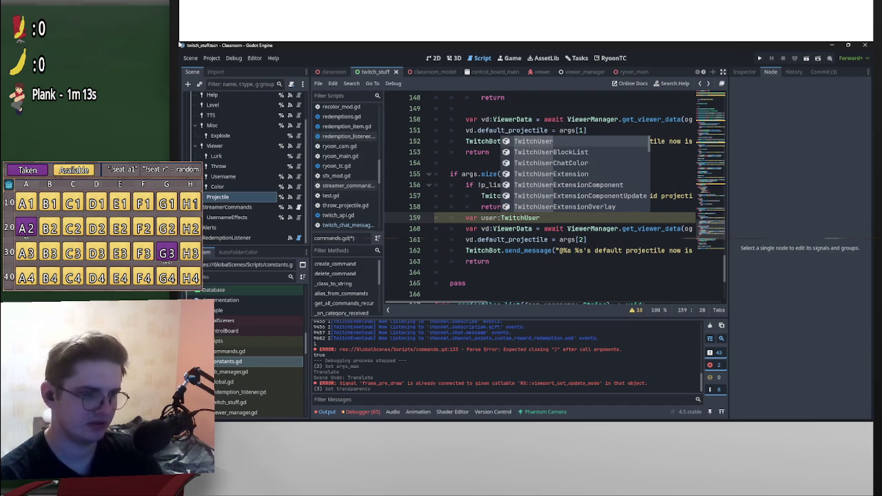
{"action": "key", "text": "Escape"}
{"action": "type", "text": "= "}
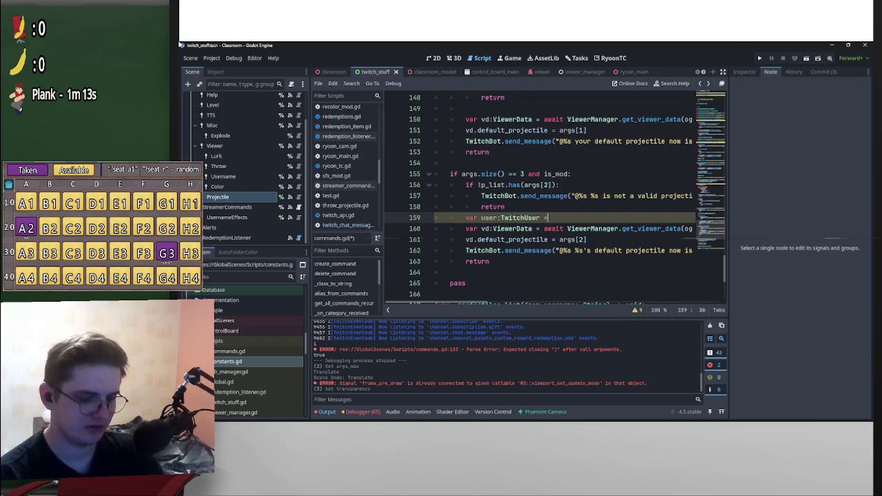
{"action": "type", "text": "Twitch"}
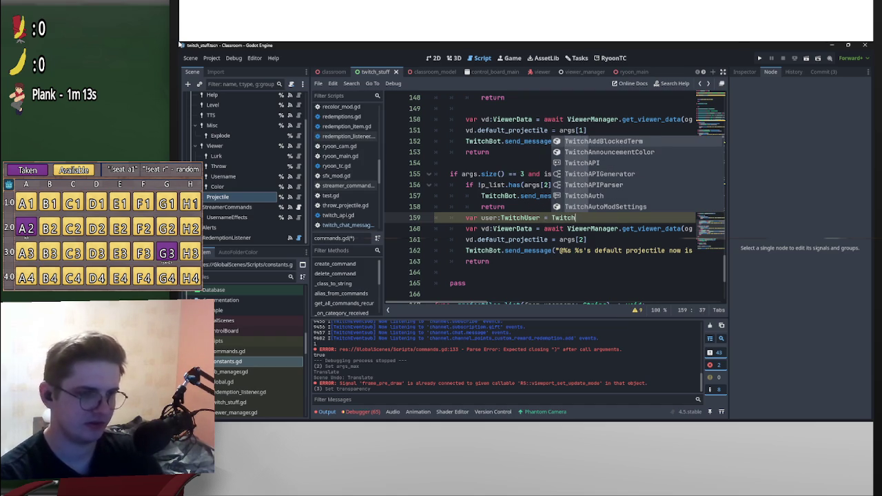
Extend the call to Twitch.service.get_user using autocomplete suggestions.
{"action": "scroll", "coordinate": [551, 207], "scroll_direction": "up", "scroll_amount": 7}
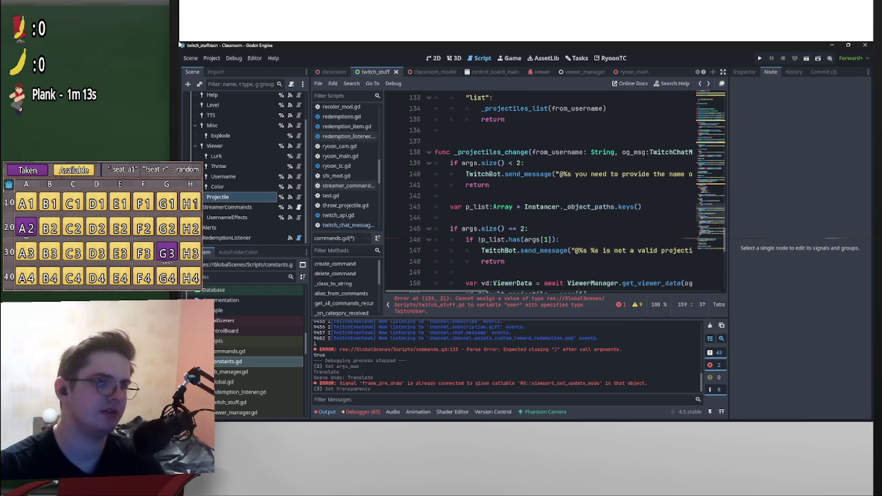
{"action": "scroll", "coordinate": [555, 193], "scroll_direction": "down", "scroll_amount": 10}
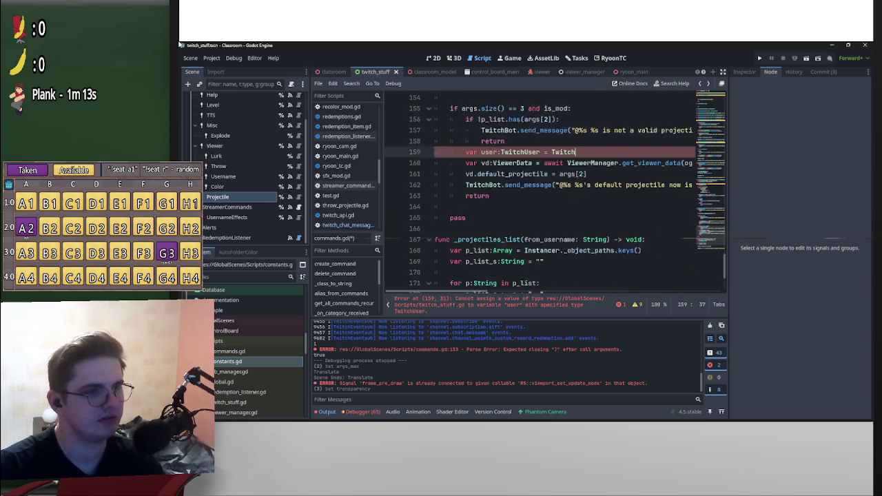
{"action": "scroll", "coordinate": [551, 193], "scroll_direction": "down", "scroll_amount": 2}
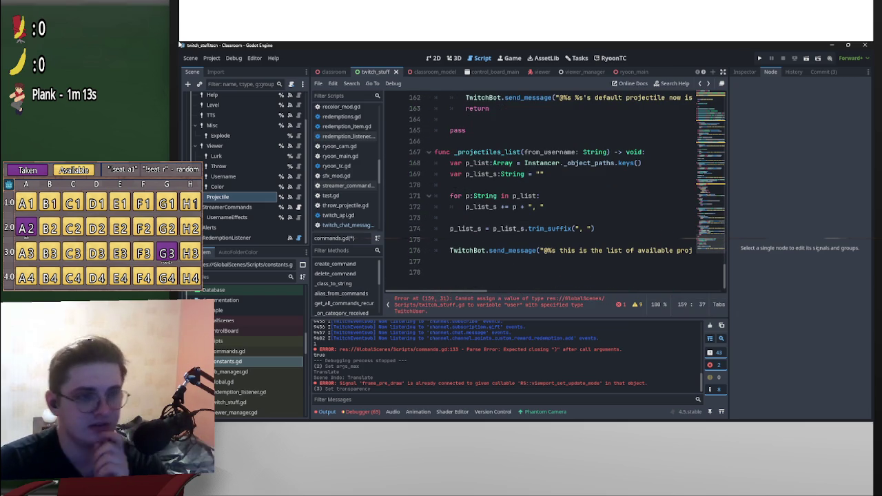
{"action": "scroll", "coordinate": [544, 207], "scroll_direction": "up", "scroll_amount": 9}
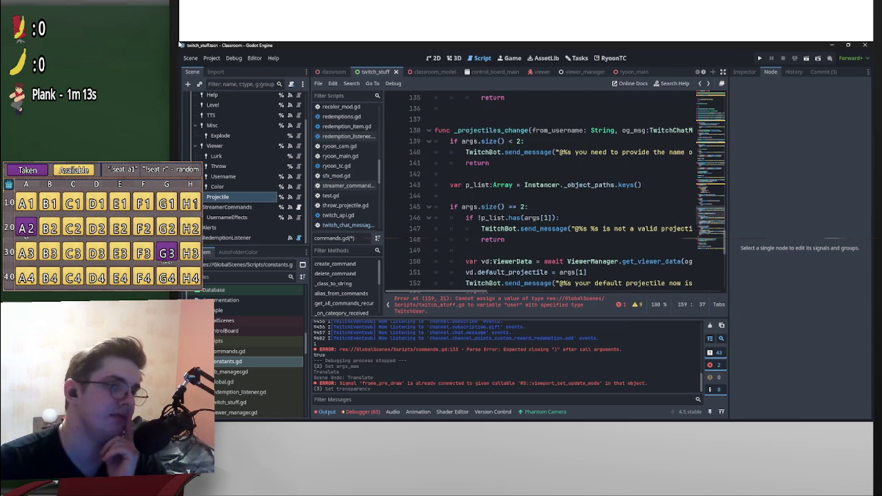
{"action": "scroll", "coordinate": [545, 238], "scroll_direction": "up", "scroll_amount": 4}
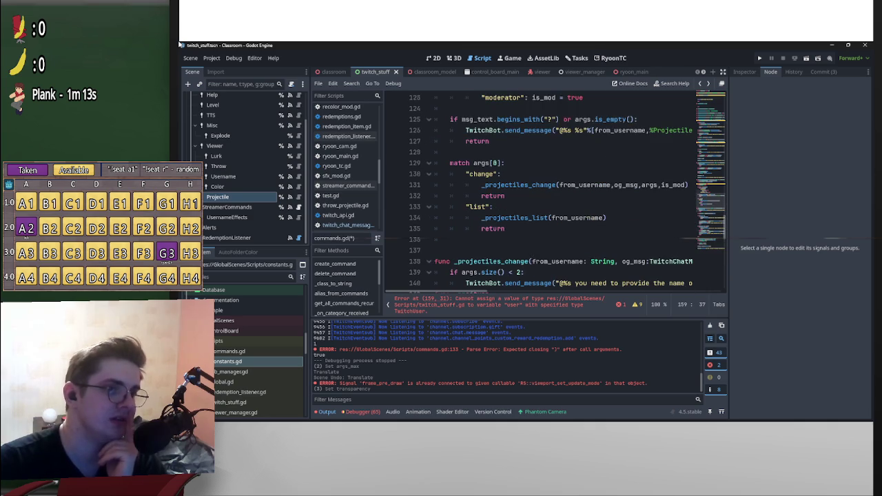
{"action": "scroll", "coordinate": [544, 193], "scroll_direction": "up", "scroll_amount": 3}
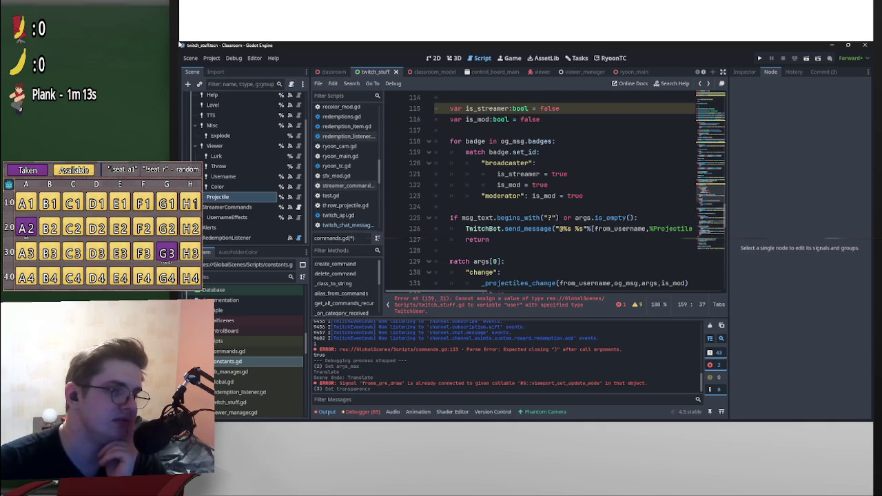
{"action": "scroll", "coordinate": [544, 192], "scroll_direction": "up", "scroll_amount": 3}
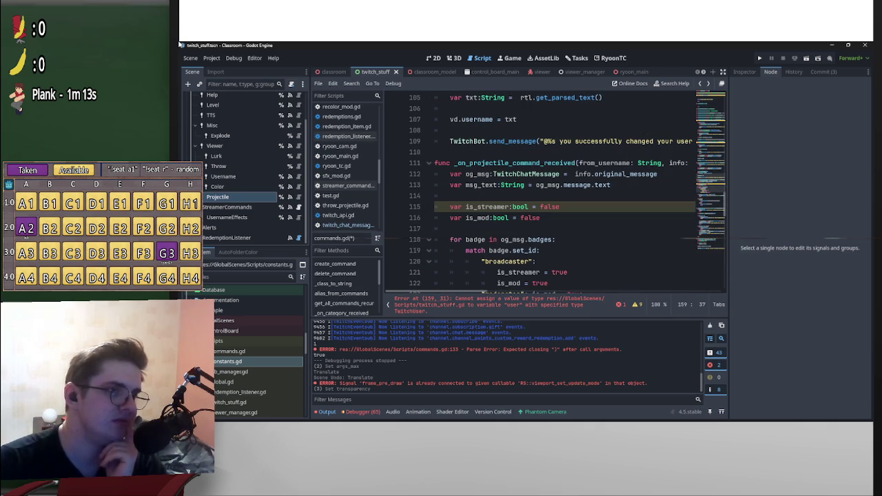
{"action": "scroll", "coordinate": [545, 193], "scroll_direction": "down", "scroll_amount": 14}
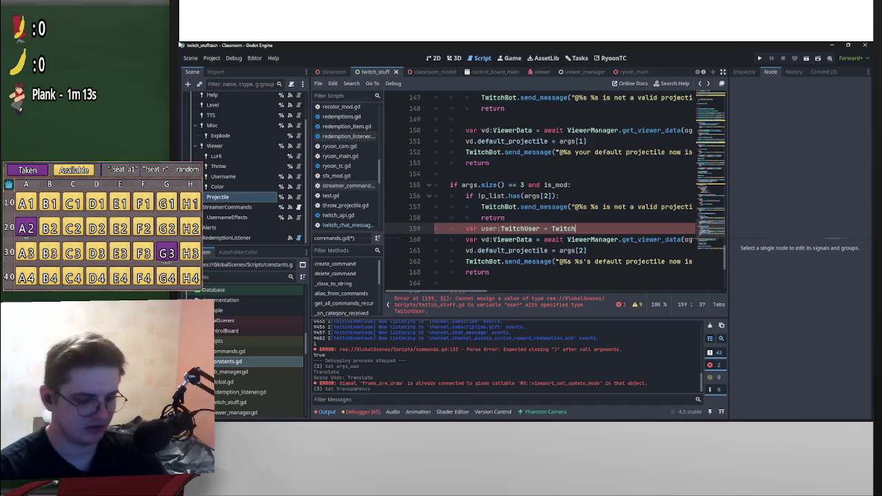
{"action": "type", "text": ".ser"}
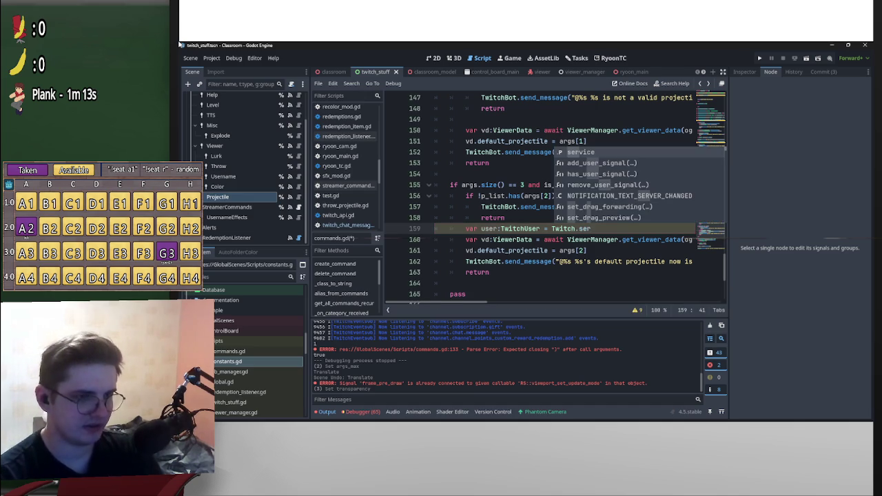
{"action": "key", "text": "Return"}
{"action": "type", "text": ".get"}
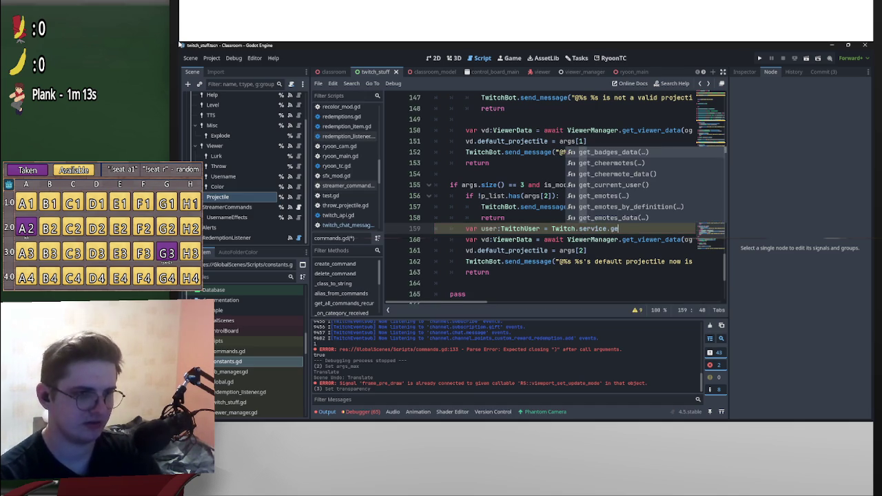
{"action": "key", "text": "Down"}
{"action": "key", "text": "Down"}
{"action": "key", "text": "Down"}
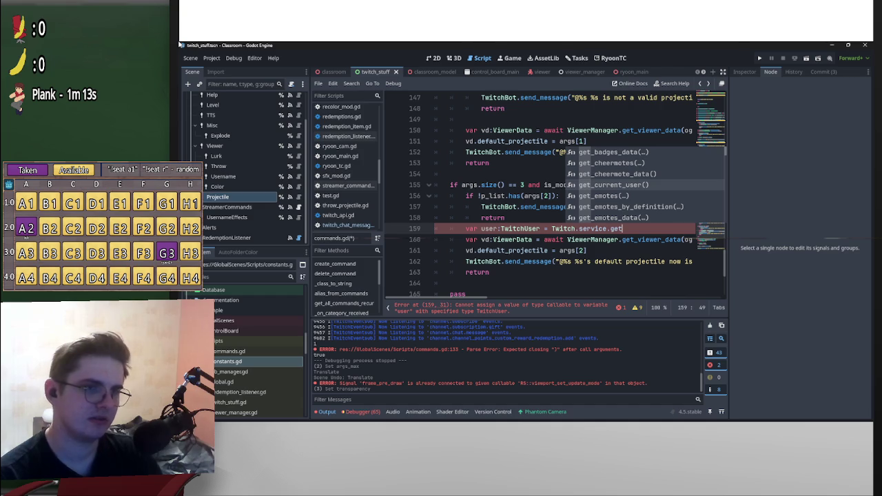
{"action": "key", "text": "Up"}
{"action": "key", "text": "Up"}
{"action": "type", "text": "_user"}
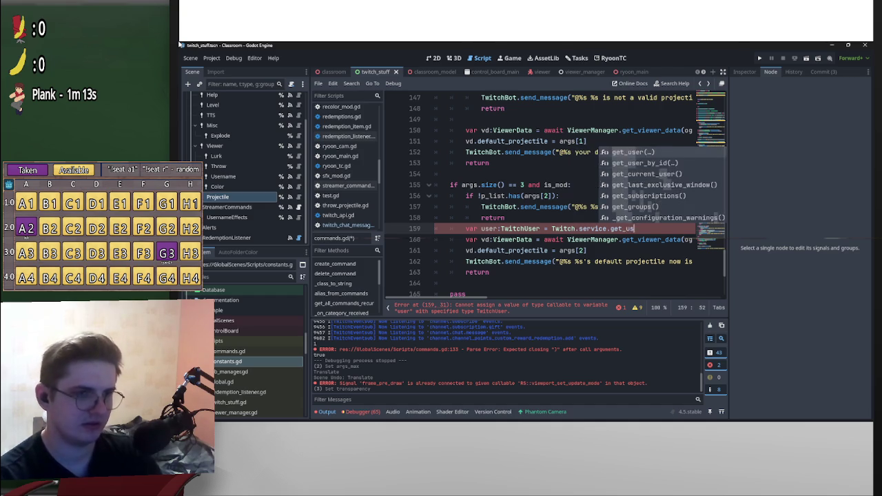
{"action": "key", "text": "Return"}
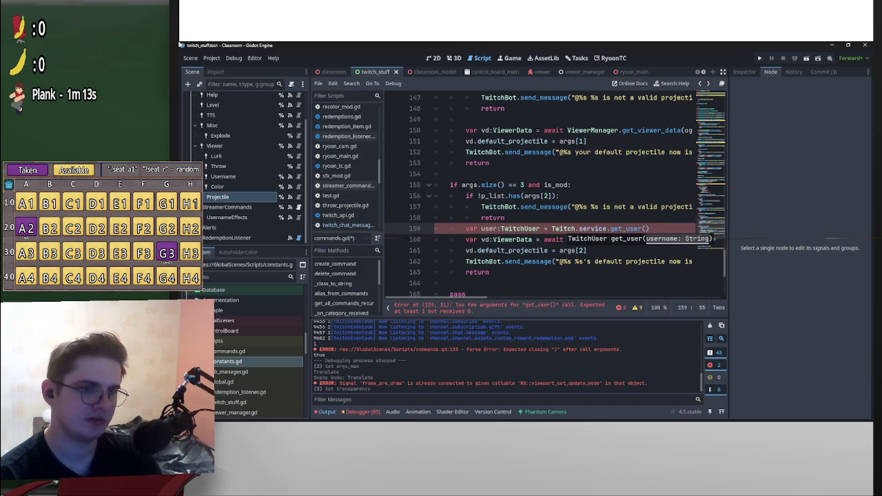
Pass args[1] to get_user, put await before the call, and add blank lines below.
{"action": "scroll", "coordinate": [551, 193], "scroll_direction": "right", "scroll_amount": 5}
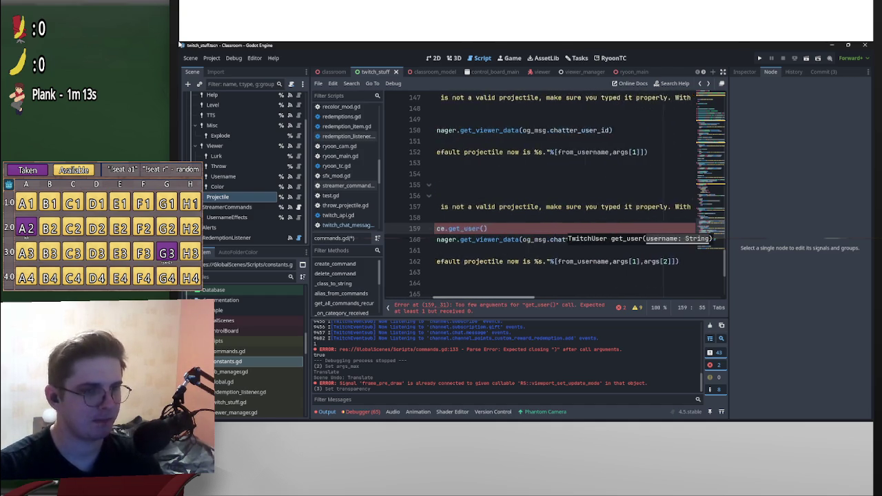
{"action": "double_click", "coordinate": [560, 261]}
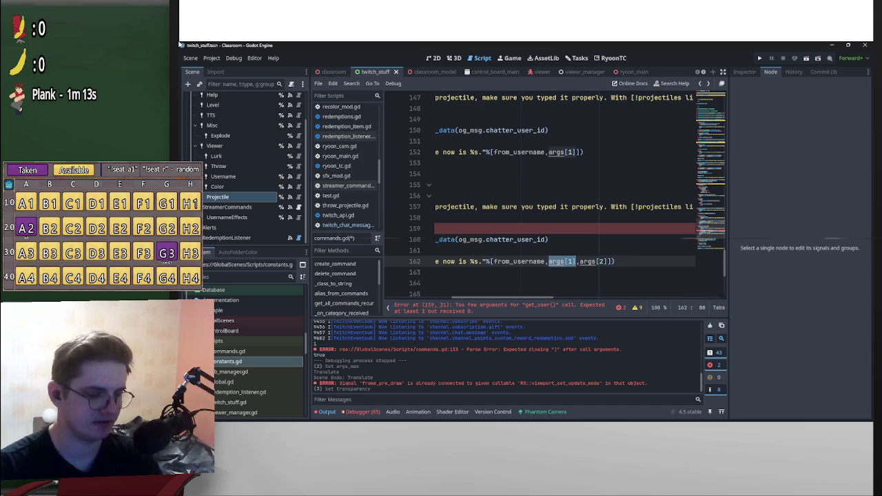
{"action": "left_click", "coordinate": [555, 228]}
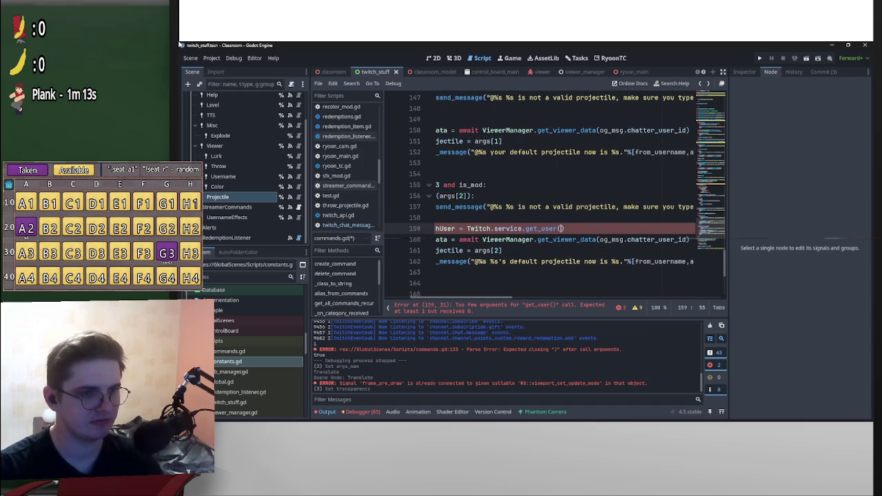
{"action": "type", "text": "args[1]"}
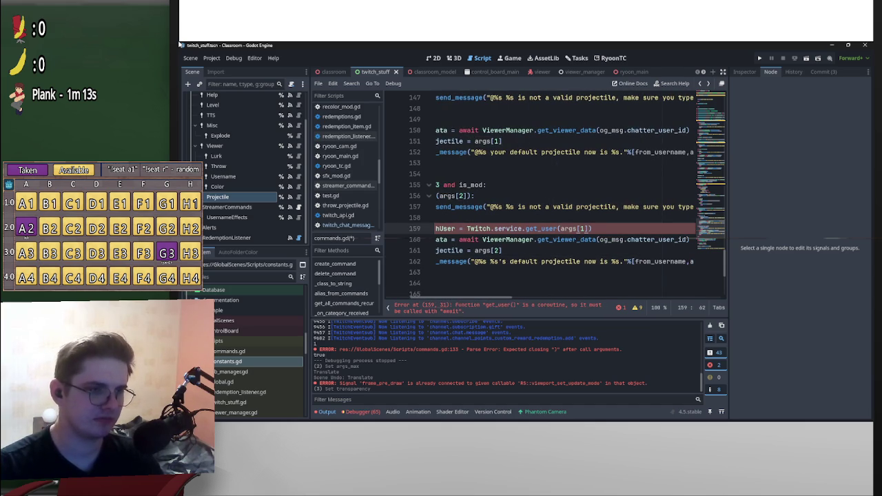
{"action": "type", "text": "await"}
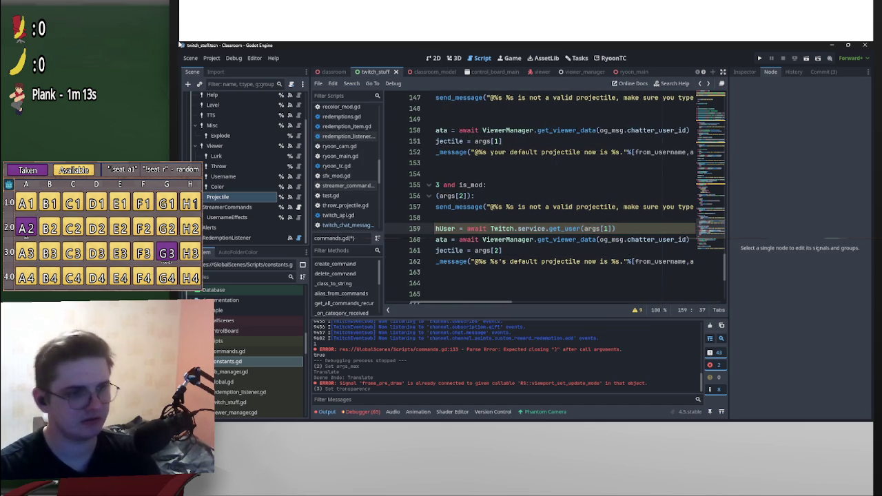
{"action": "key", "text": "End"}
{"action": "key", "text": "Return"}
{"action": "key", "text": "Return"}
{"action": "key", "text": "Return"}
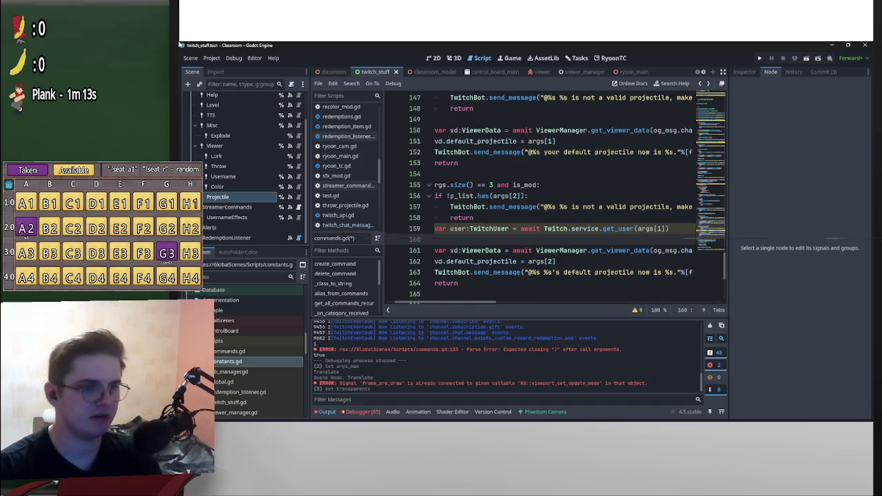
{"action": "key", "text": "Up"}
{"action": "key", "text": "Up"}
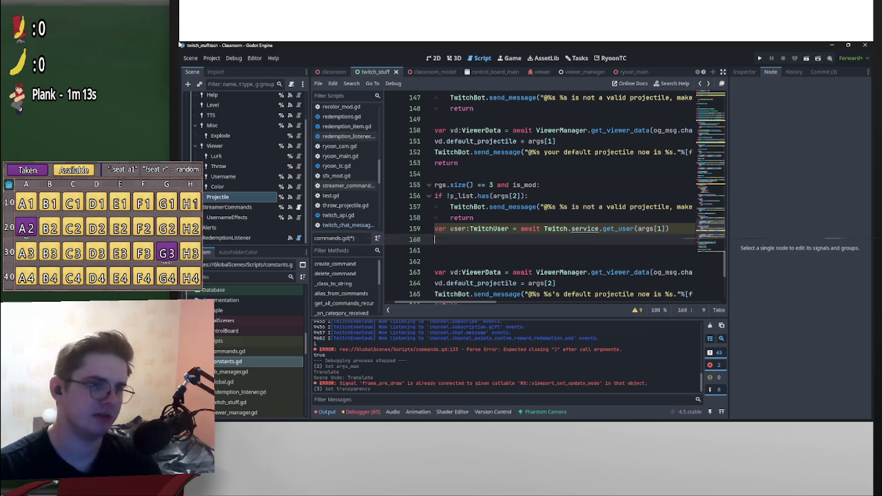
{"action": "key", "text": "Up"}
{"action": "key", "text": "F12"}
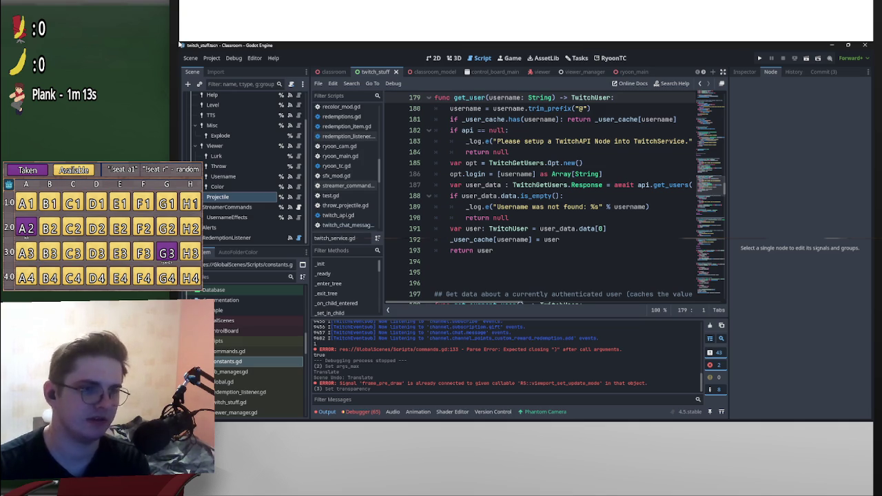
{"action": "key", "text": "alt+Left"}
{"action": "key", "text": "alt+Left"}
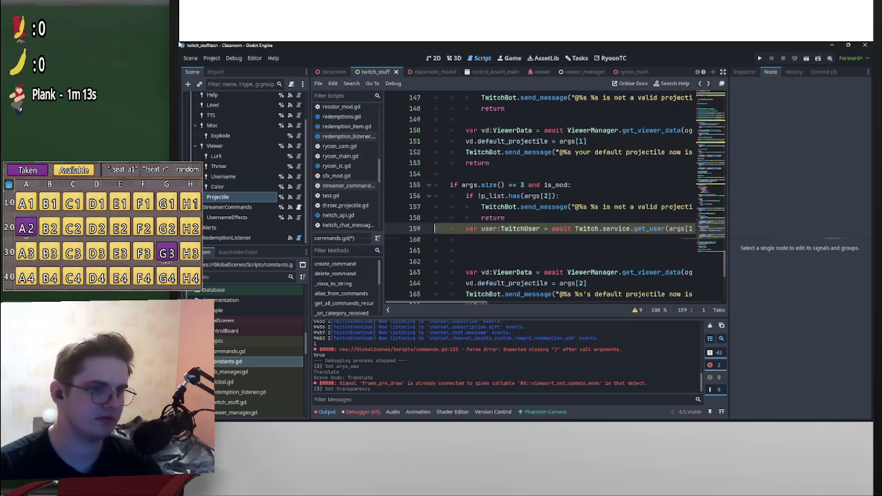
{"action": "key", "text": "Down"}
{"action": "key", "text": "Down"}
{"action": "key", "text": "End"}
Add the check 'if user == null:' on line 160.
{"action": "key", "text": "Up"}
{"action": "type", "text": "if use"}
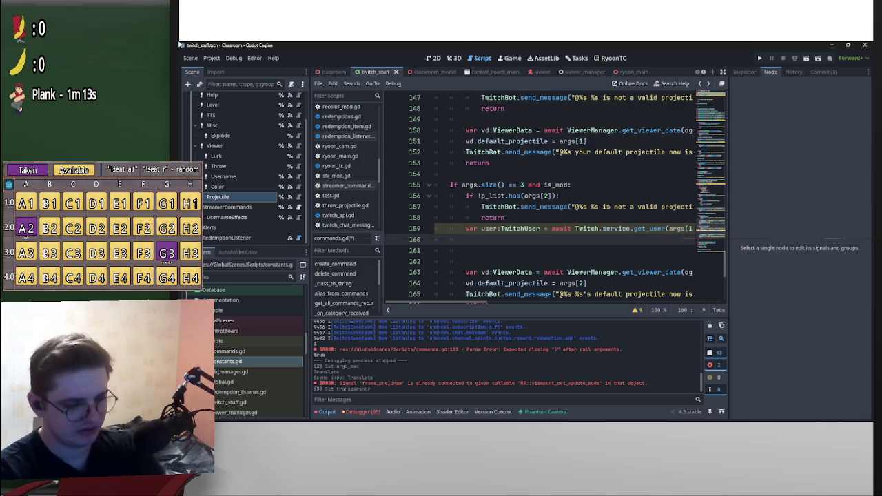
{"action": "type", "text": "r"}
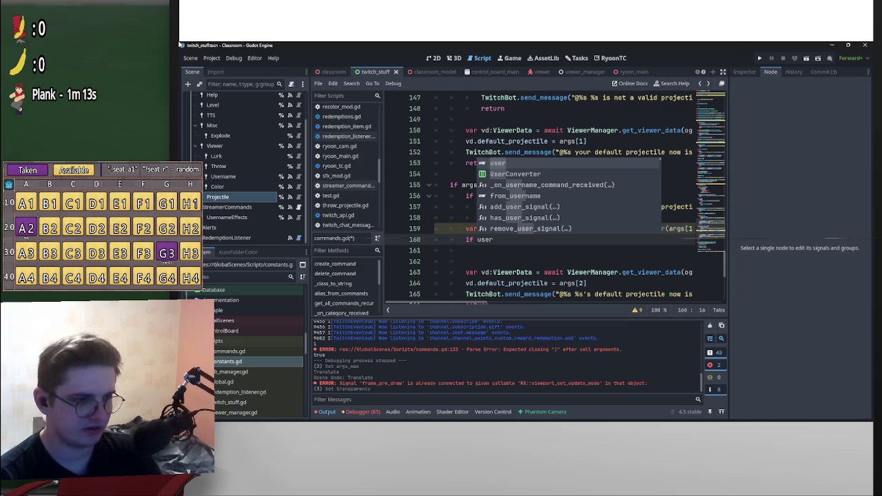
{"action": "type", "text": " == nu"}
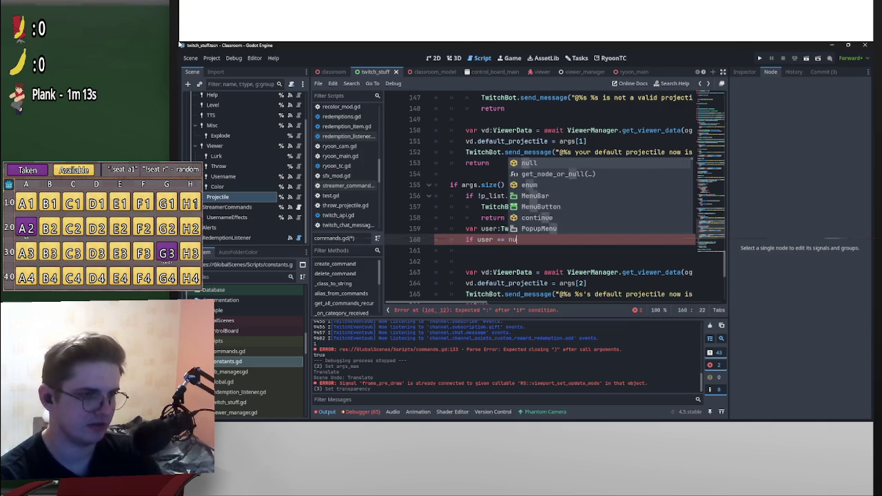
{"action": "type", "text": "ll:"}
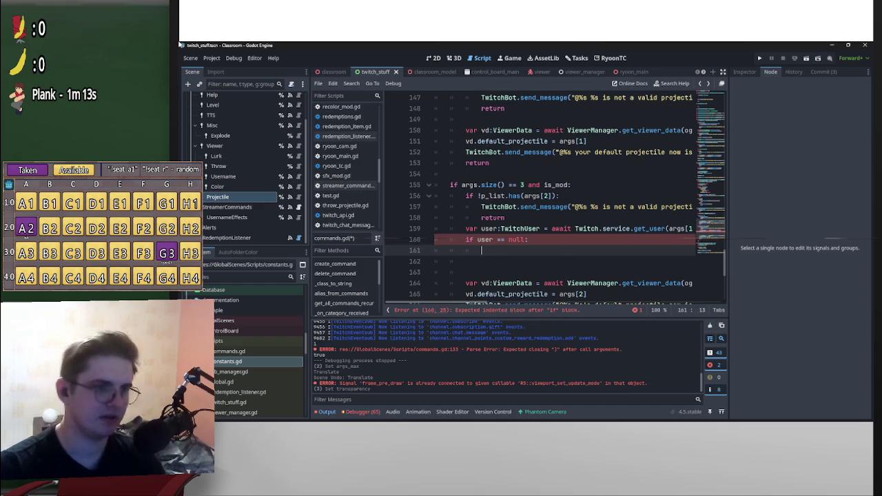
{"action": "scroll", "coordinate": [537, 200], "scroll_direction": "down", "scroll_amount": 2}
Copy line 166's send_message under the null check and delete its args[2] argument.
{"action": "key", "text": "Down"}
{"action": "key", "text": "Down"}
{"action": "key", "text": "Down"}
{"action": "key", "text": "shift+End"}
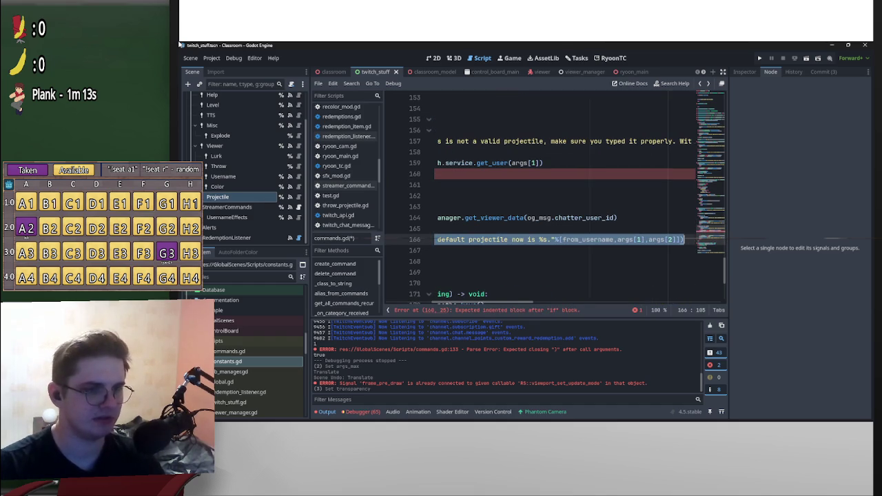
{"action": "scroll", "coordinate": [551, 207], "scroll_direction": "left", "scroll_amount": 5}
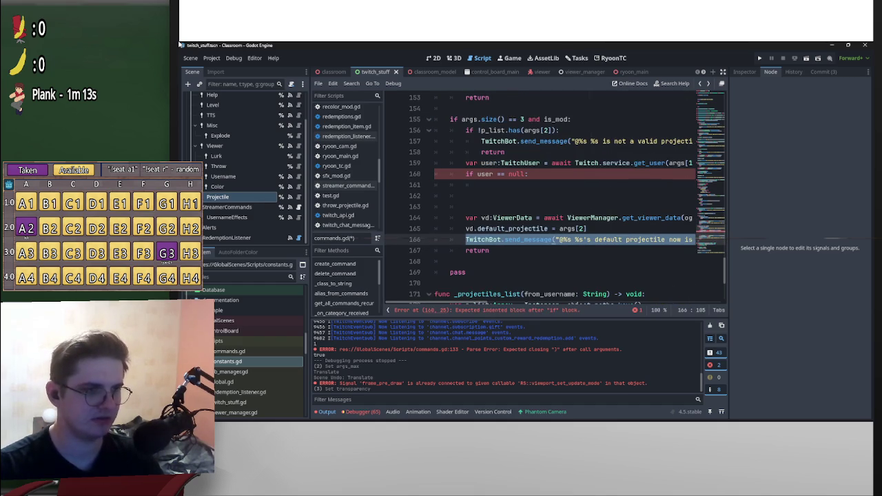
{"action": "key", "text": "ctrl+c"}
{"action": "key", "text": "Up"}
{"action": "key", "text": "Up"}
{"action": "key", "text": "Up"}
{"action": "key", "text": "ctrl+v"}
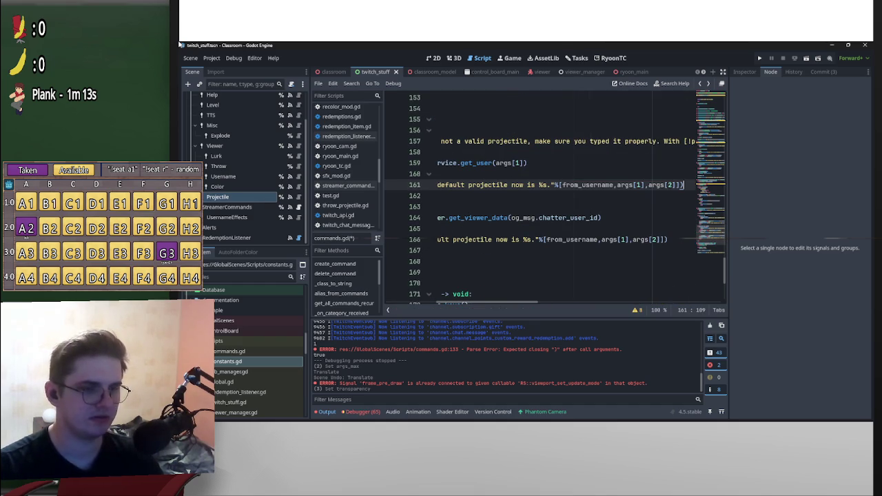
{"action": "key", "text": "Left"}
{"action": "key", "text": "Left"}
{"action": "key", "text": "shift+Left"}
{"action": "key", "text": "shift+Left"}
{"action": "key", "text": "shift+Left"}
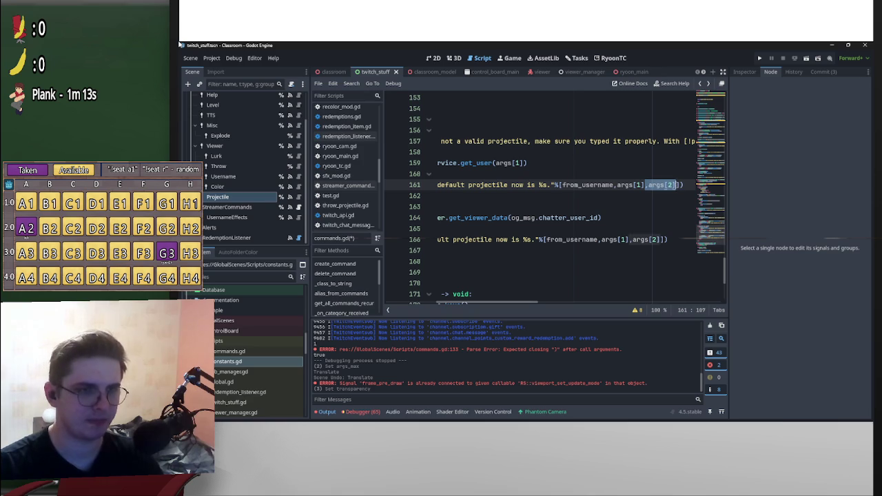
{"action": "key", "text": "BackSpace"}
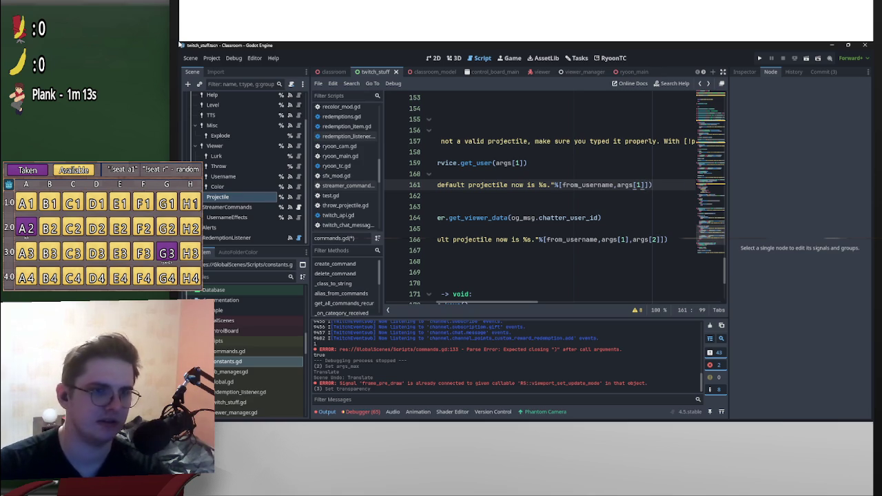
Select the copied message's wording, leaving the final period unselected.
{"action": "key", "text": "shift+Home"}
{"action": "key", "text": "ctrl+shift+Right"}
{"action": "key", "text": "ctrl+shift+Right"}
{"action": "key", "text": "ctrl+shift+Right"}
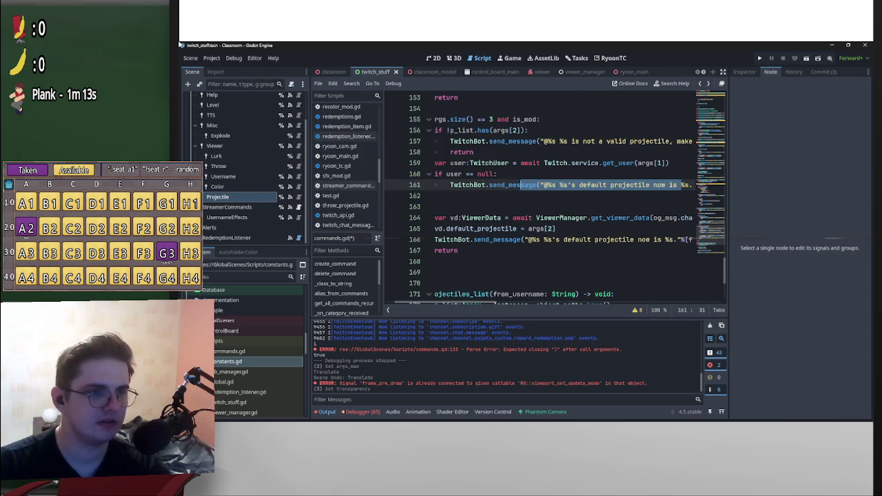
{"action": "key", "text": "Left"}
{"action": "key", "text": "ctrl+Left"}
{"action": "key", "text": "ctrl+Left"}
{"action": "key", "text": "ctrl+shift+Right"}
{"action": "key", "text": "ctrl+shift+Right"}
{"action": "key", "text": "ctrl+shift+Right"}
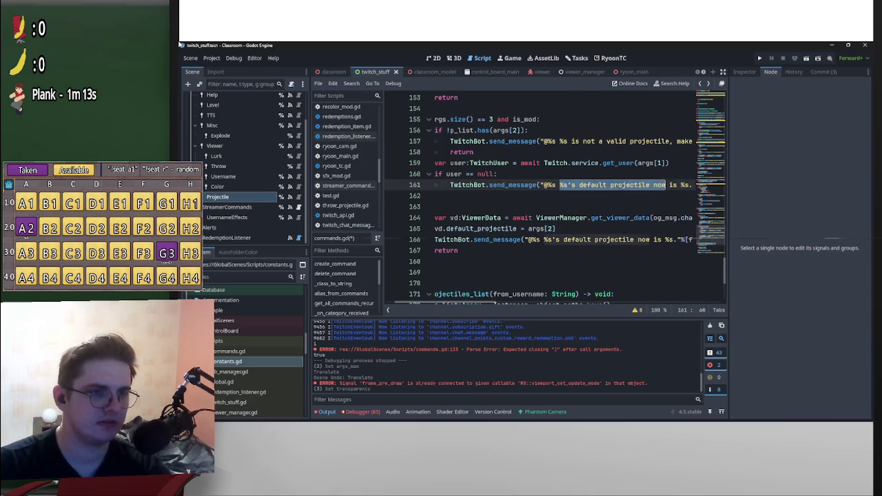
{"action": "key", "text": "shift+Left"}
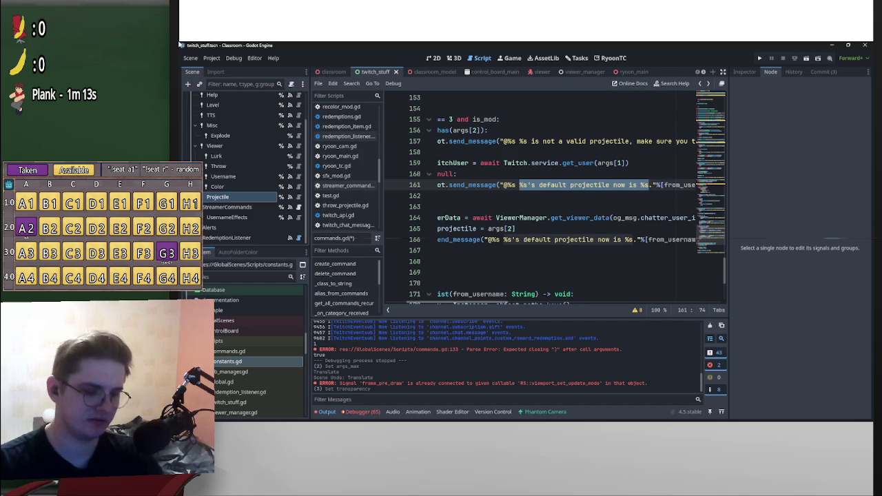
Replace the wording with 'the user %s does not exist, make sure you typed their name properly'.
{"action": "type", "text": "the user"}
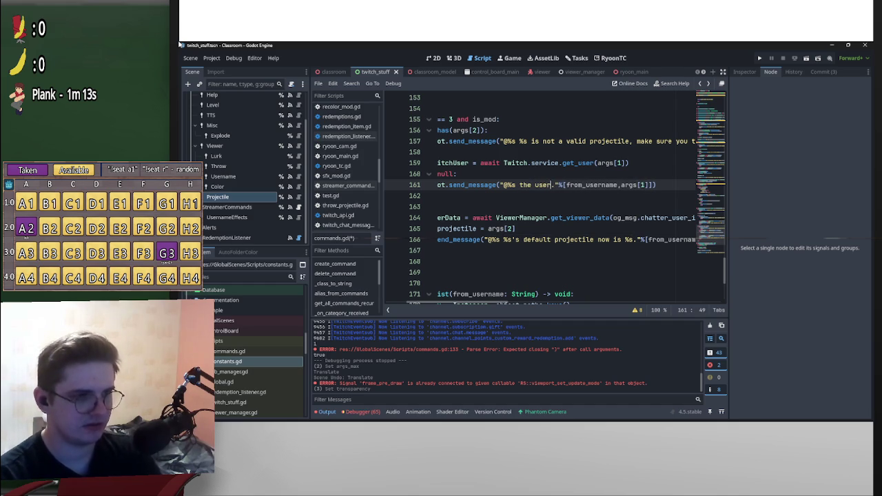
{"action": "type", "text": " %"}
{"action": "type", "text": "s does no"}
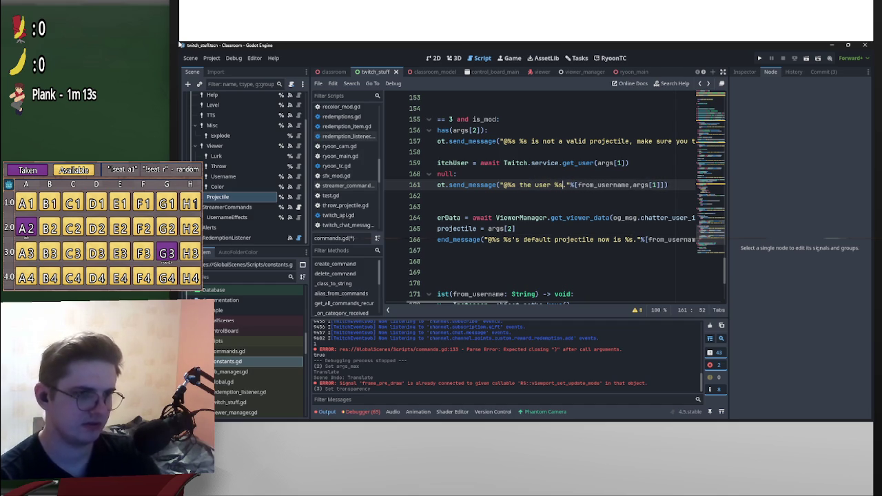
{"action": "type", "text": "t exist"}
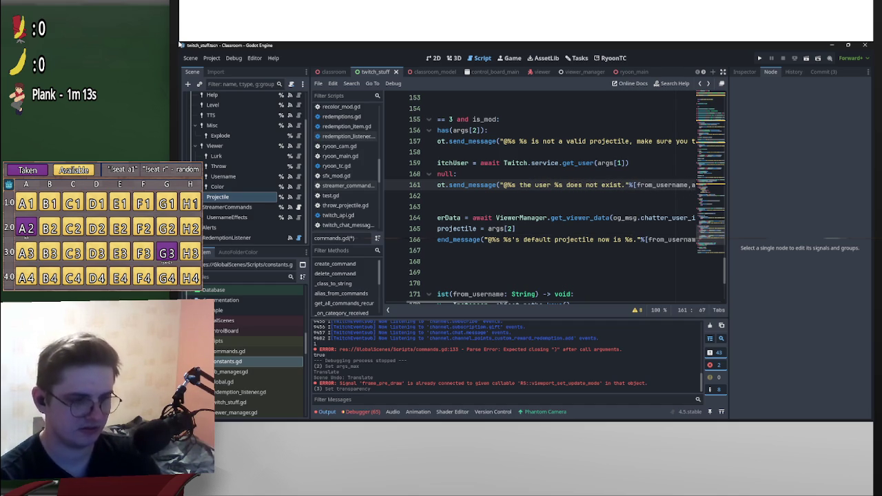
{"action": "type", "text": ", make "}
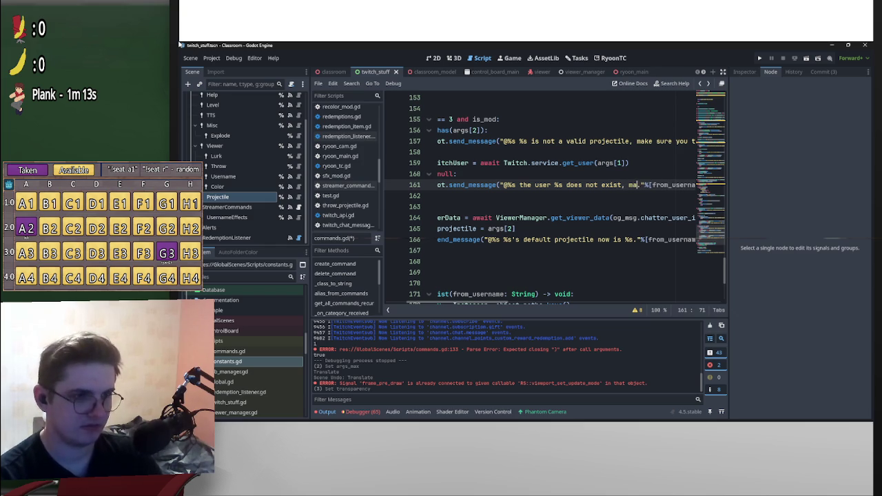
{"action": "type", "text": "sure you typed t"}
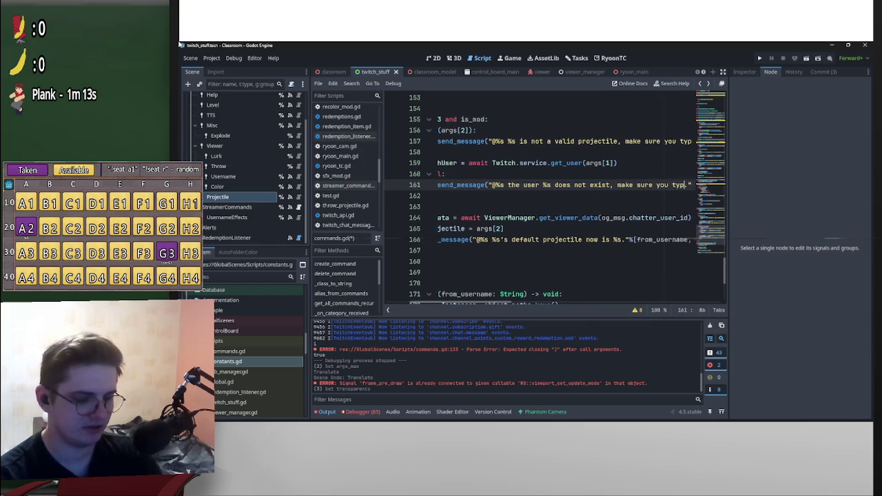
{"action": "type", "text": "heir name pr"}
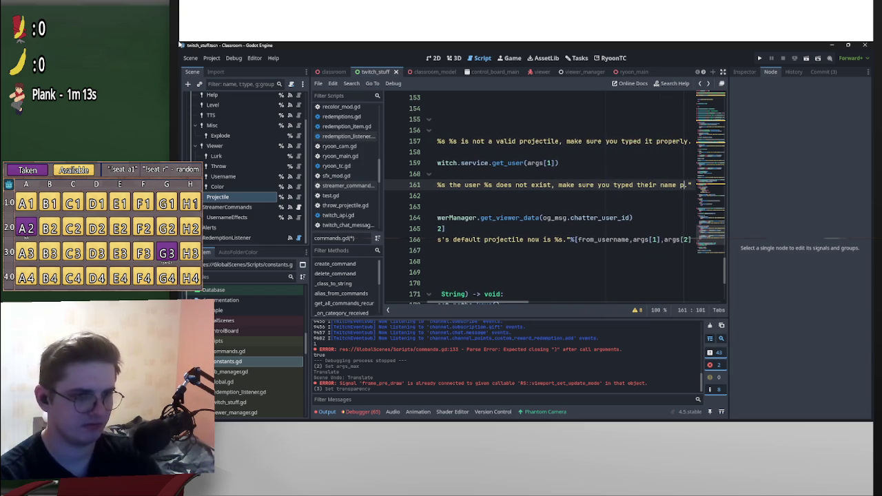
{"action": "type", "text": "operly."}
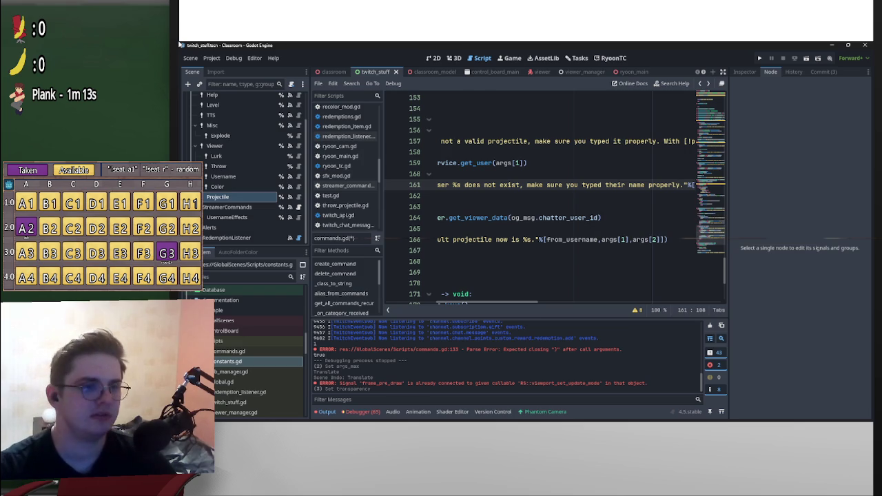
Review the projectile command code in twitch_stuff.gd, then switch to viewer_manager.gd.
{"action": "scroll", "coordinate": [564, 197], "scroll_direction": "left", "scroll_amount": 6}
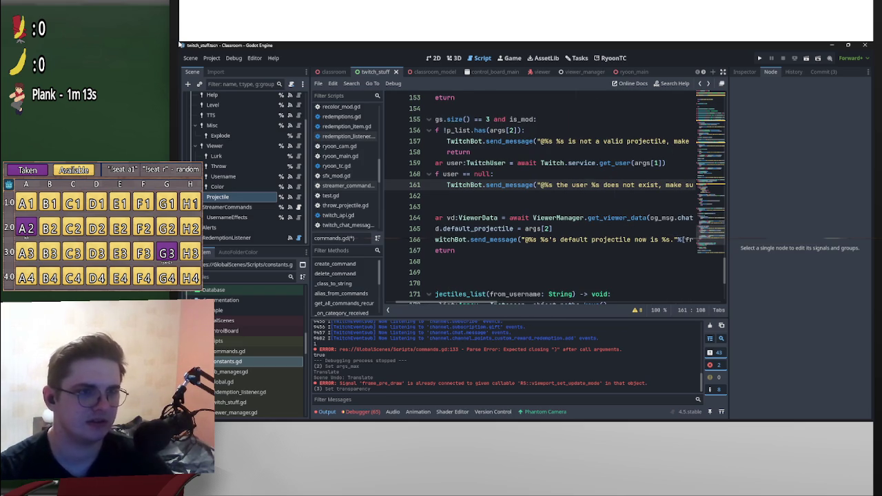
{"action": "left_click_drag", "start_coordinate": [457, 293], "coordinate": [434, 299]}
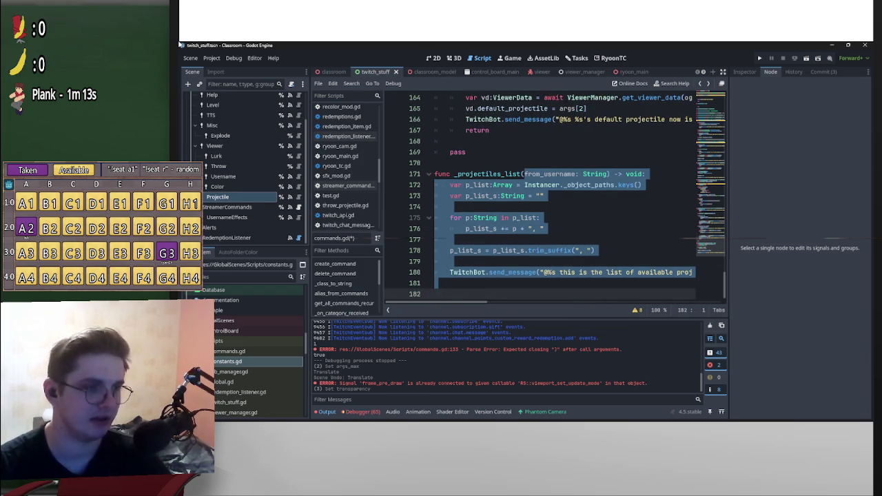
{"action": "left_click", "coordinate": [450, 206]}
{"action": "scroll", "coordinate": [450, 206], "scroll_direction": "up", "scroll_amount": 3}
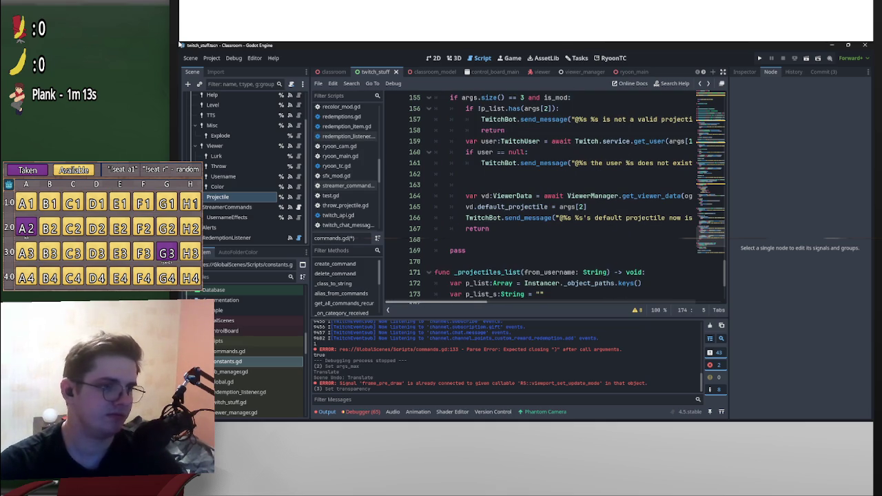
{"action": "scroll", "coordinate": [556, 199], "scroll_direction": "up", "scroll_amount": 20}
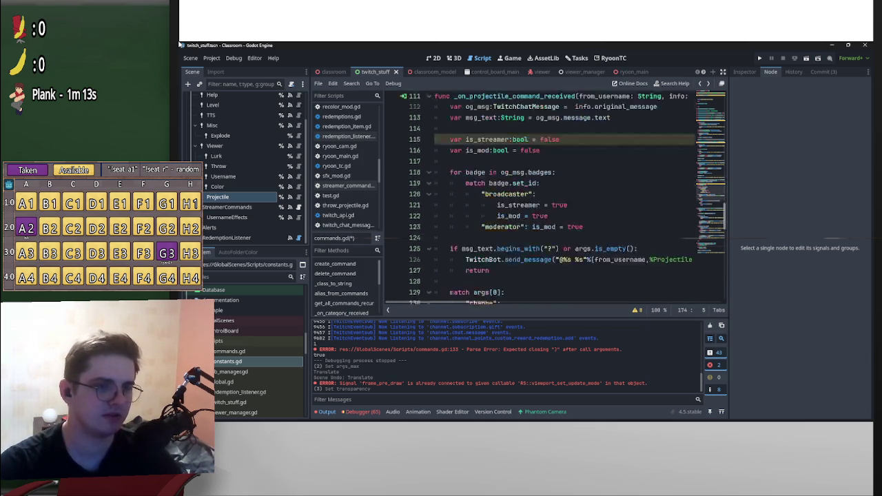
{"action": "scroll", "coordinate": [556, 199], "scroll_direction": "down", "scroll_amount": 15}
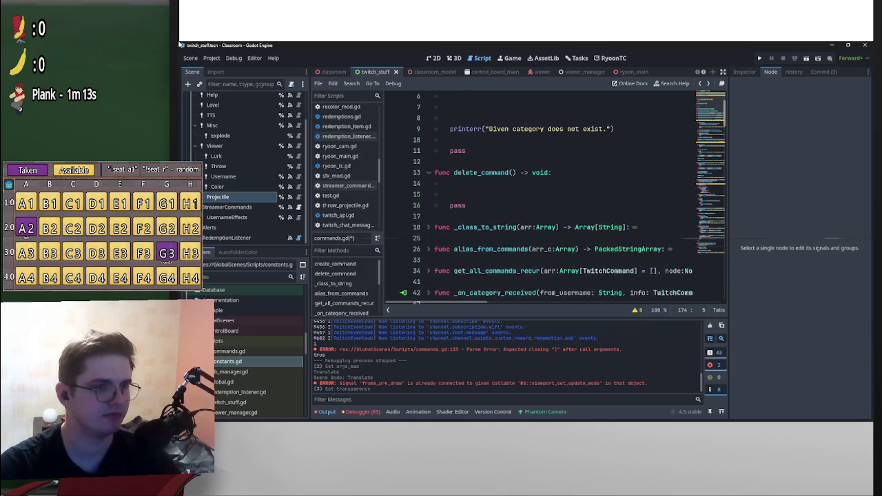
{"action": "scroll", "coordinate": [555, 198], "scroll_direction": "down", "scroll_amount": 3}
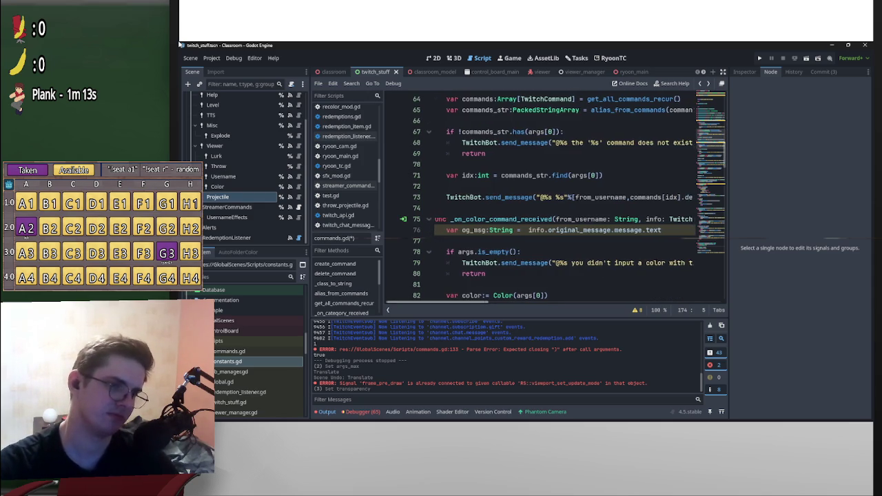
{"action": "scroll", "coordinate": [347, 165], "scroll_direction": "down", "scroll_amount": 2}
{"action": "scroll", "coordinate": [347, 166], "scroll_direction": "down", "scroll_amount": 5}
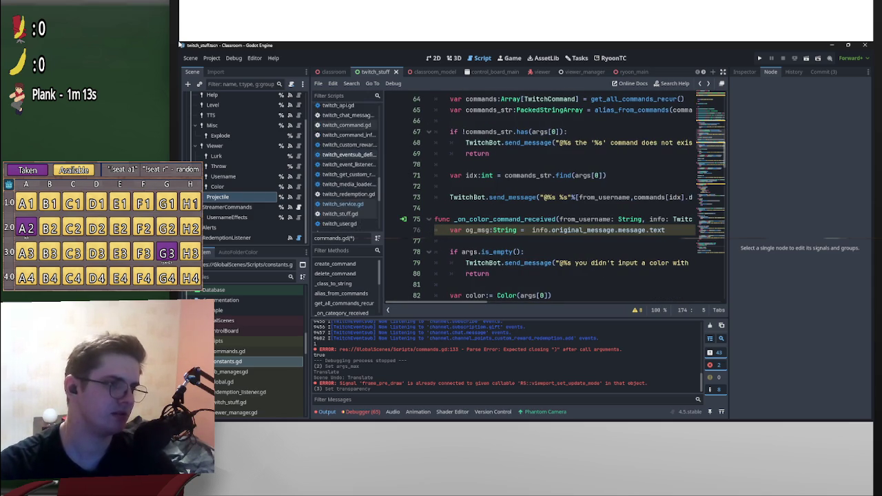
{"action": "left_click", "coordinate": [345, 184]}
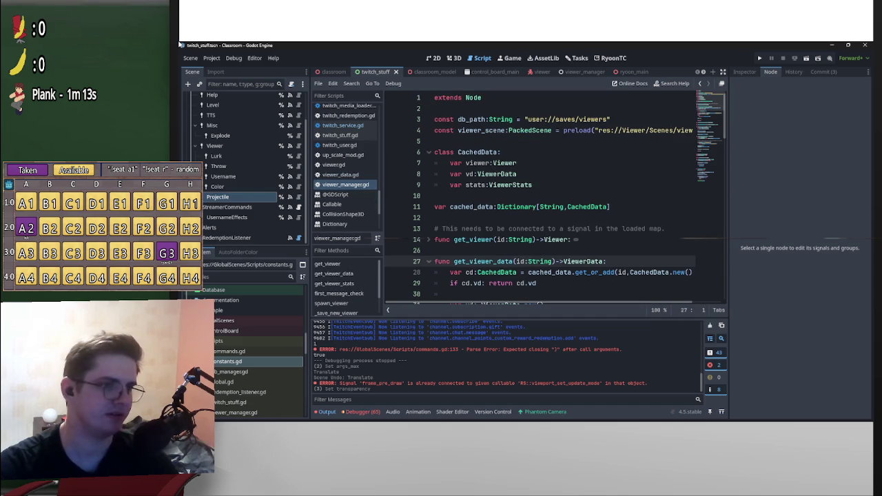
{"action": "scroll", "coordinate": [537, 200], "scroll_direction": "down", "scroll_amount": 3}
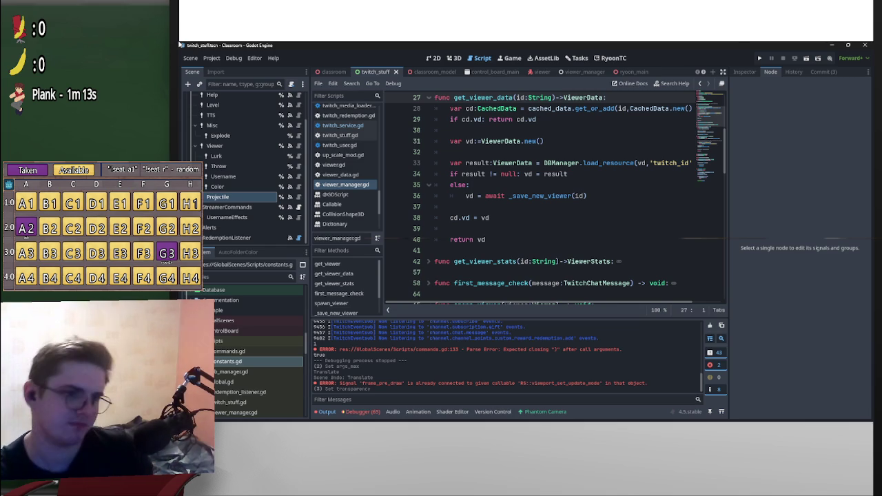
{"action": "scroll", "coordinate": [551, 200], "scroll_direction": "down", "scroll_amount": 1}
{"action": "scroll", "coordinate": [551, 199], "scroll_direction": "down", "scroll_amount": 1}
{"action": "scroll", "coordinate": [551, 200], "scroll_direction": "down", "scroll_amount": 2}
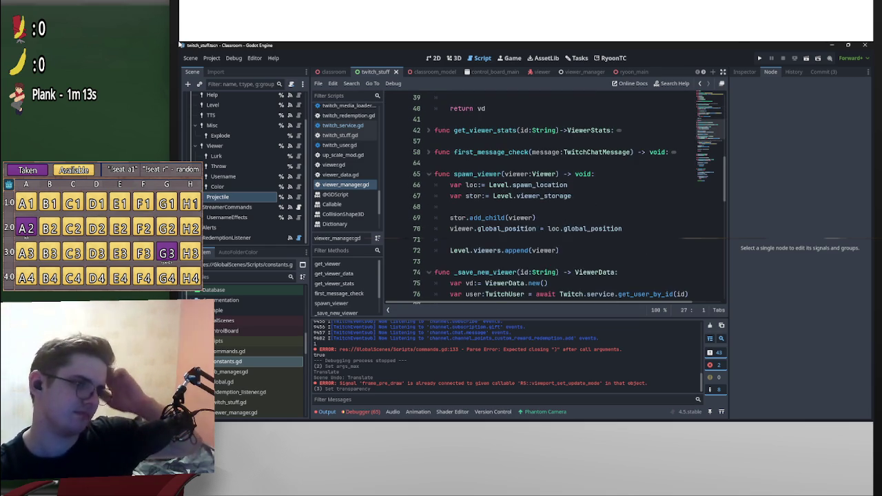
{"action": "scroll", "coordinate": [552, 200], "scroll_direction": "down", "scroll_amount": 1}
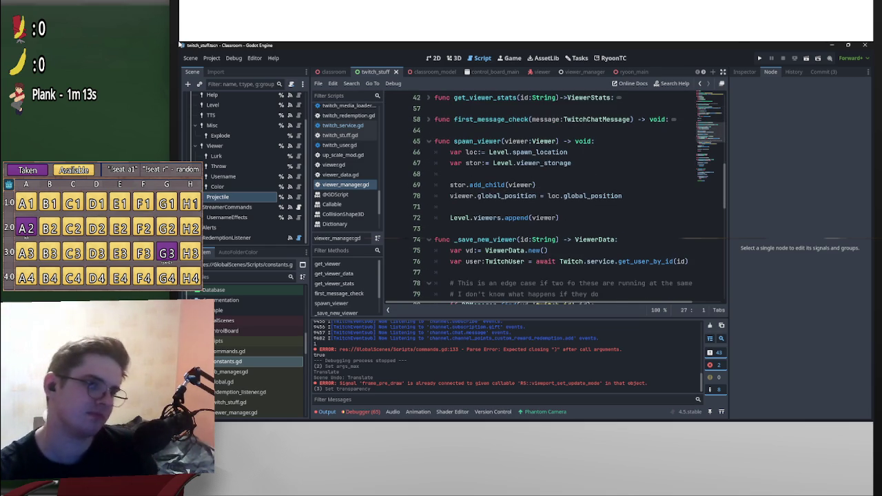
{"action": "scroll", "coordinate": [551, 200], "scroll_direction": "down", "scroll_amount": 3}
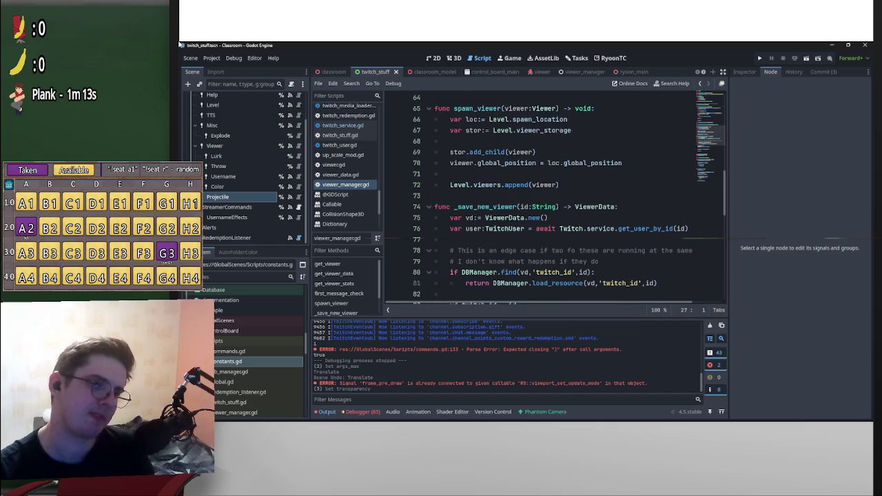
{"action": "scroll", "coordinate": [552, 200], "scroll_direction": "down", "scroll_amount": 2}
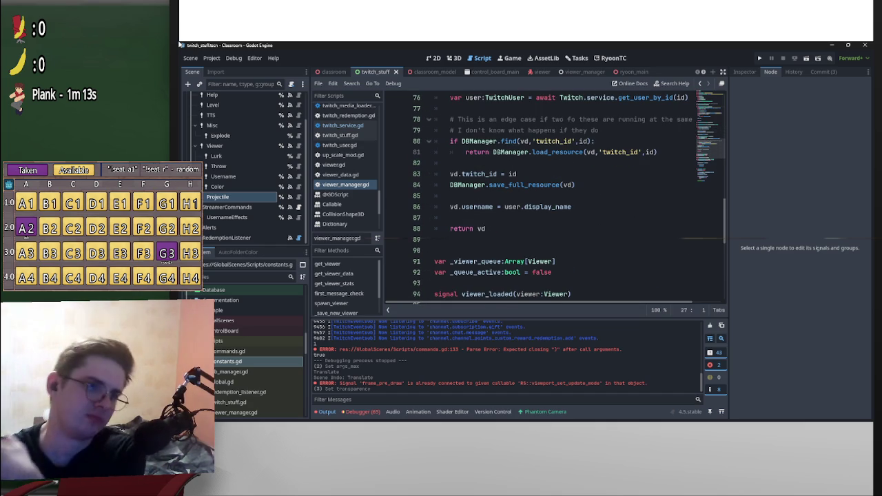
{"action": "scroll", "coordinate": [551, 199], "scroll_direction": "down", "scroll_amount": 3}
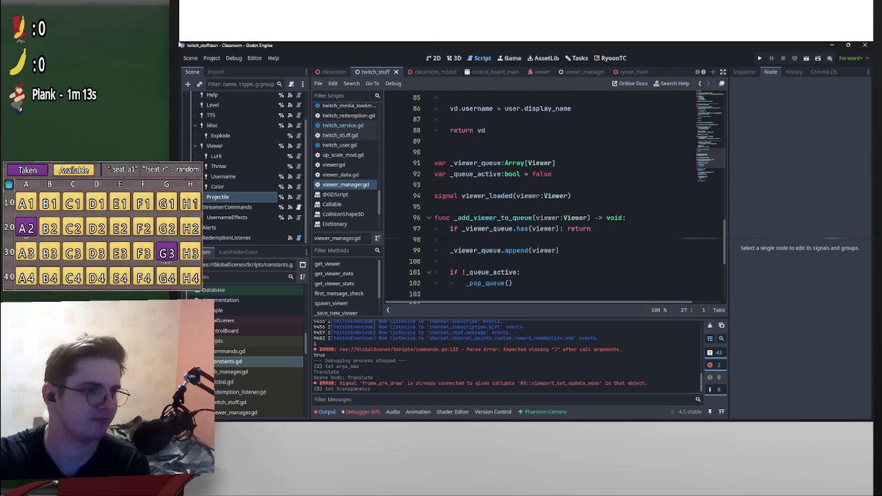
{"action": "scroll", "coordinate": [552, 200], "scroll_direction": "down", "scroll_amount": 5}
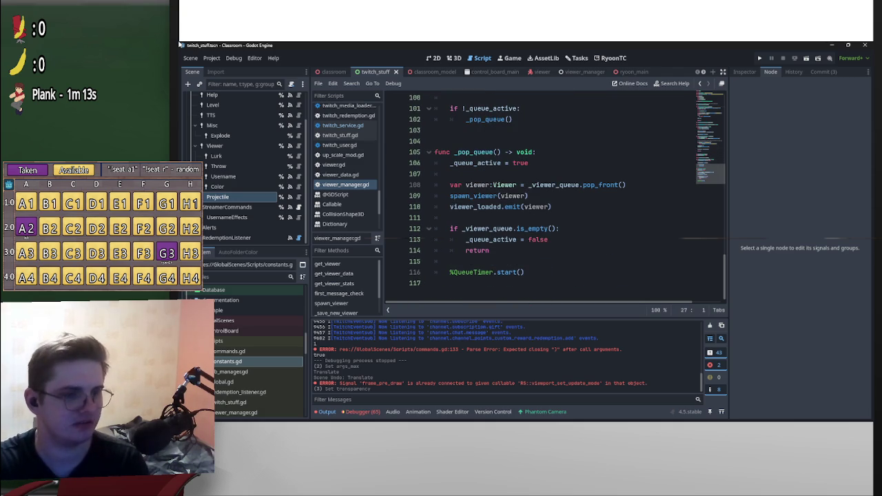
{"action": "scroll", "coordinate": [551, 200], "scroll_direction": "up", "scroll_amount": 20}
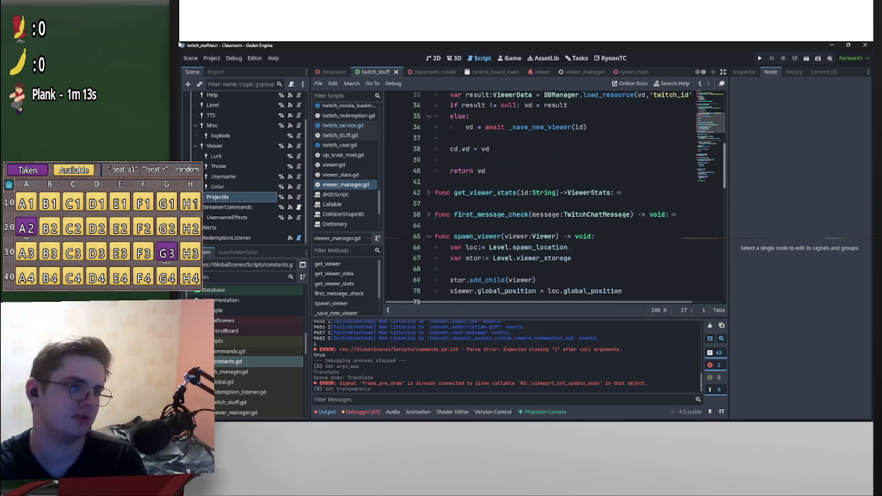
{"action": "scroll", "coordinate": [551, 200], "scroll_direction": "up", "scroll_amount": 2}
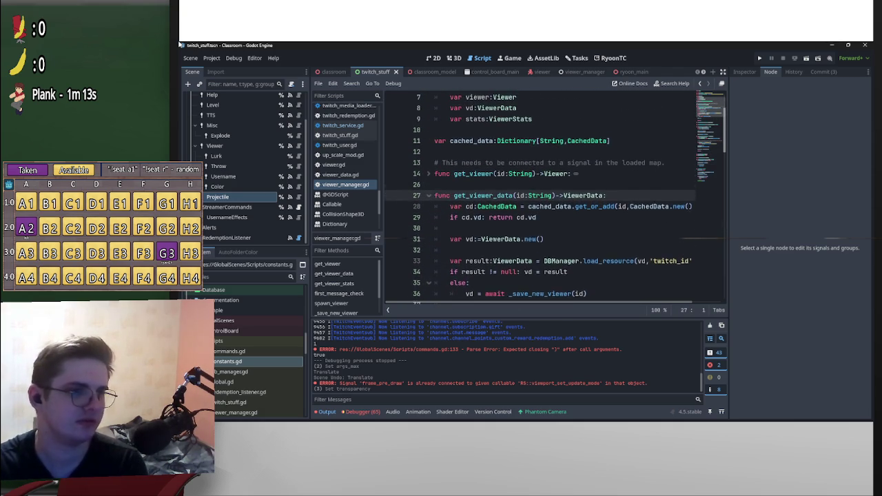
{"action": "scroll", "coordinate": [551, 199], "scroll_direction": "up", "scroll_amount": 2}
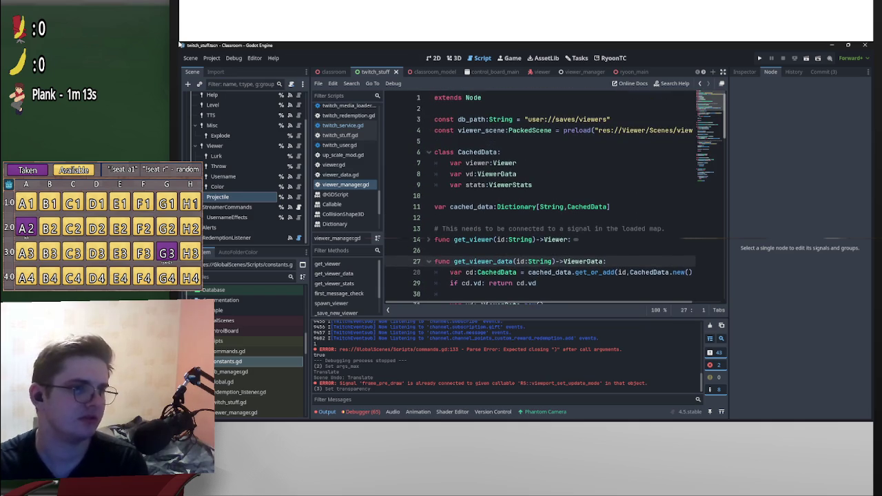
{"action": "scroll", "coordinate": [540, 199], "scroll_direction": "down", "scroll_amount": 1}
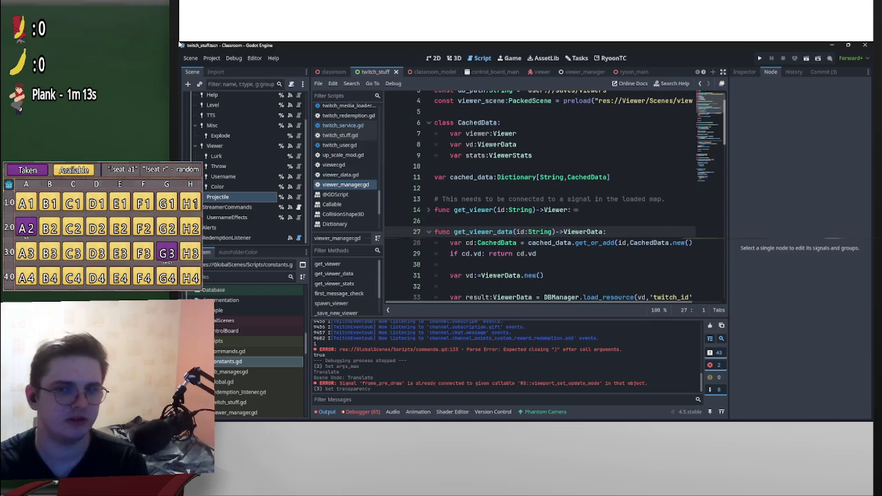
{"action": "scroll", "coordinate": [540, 200], "scroll_direction": "down", "scroll_amount": 2}
{"action": "scroll", "coordinate": [540, 199], "scroll_direction": "down", "scroll_amount": 1}
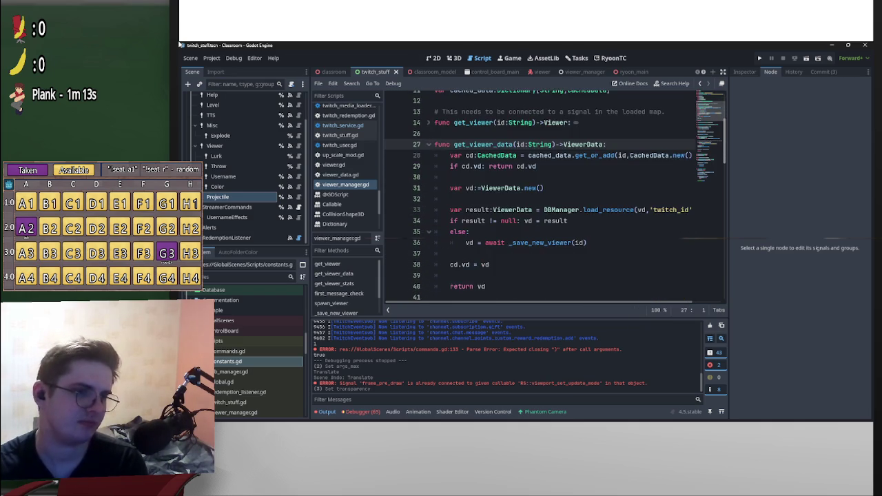
{"action": "scroll", "coordinate": [540, 200], "scroll_direction": "down", "scroll_amount": 1}
{"action": "scroll", "coordinate": [540, 199], "scroll_direction": "up", "scroll_amount": 1}
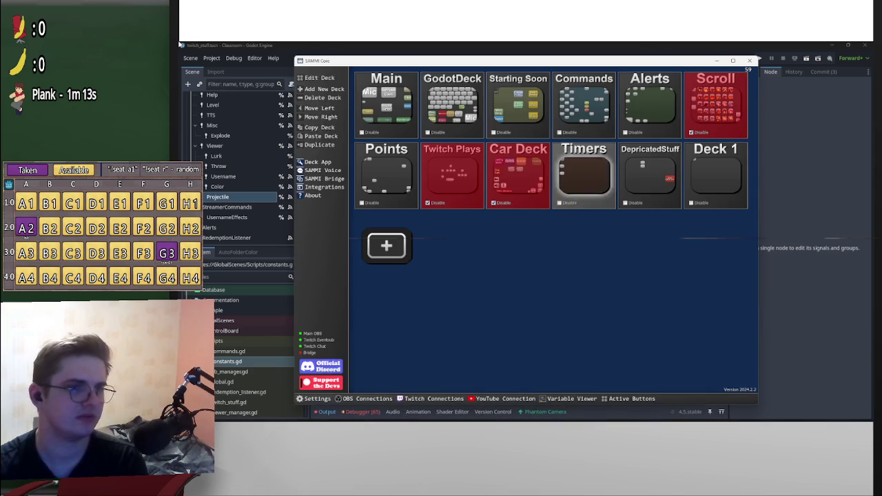
In the Timers deck, delete the Newbie button's 1800000 ms repeat interval trigger.
{"action": "double_click", "coordinate": [584, 175]}
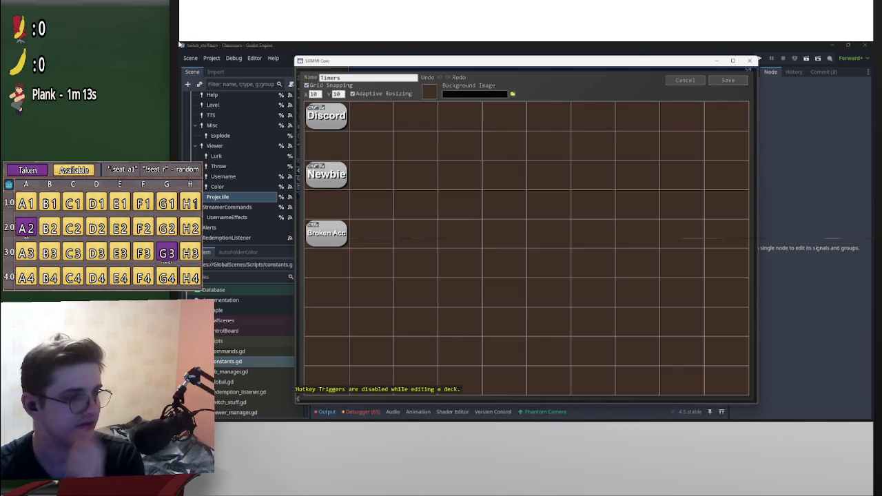
{"action": "double_click", "coordinate": [327, 174]}
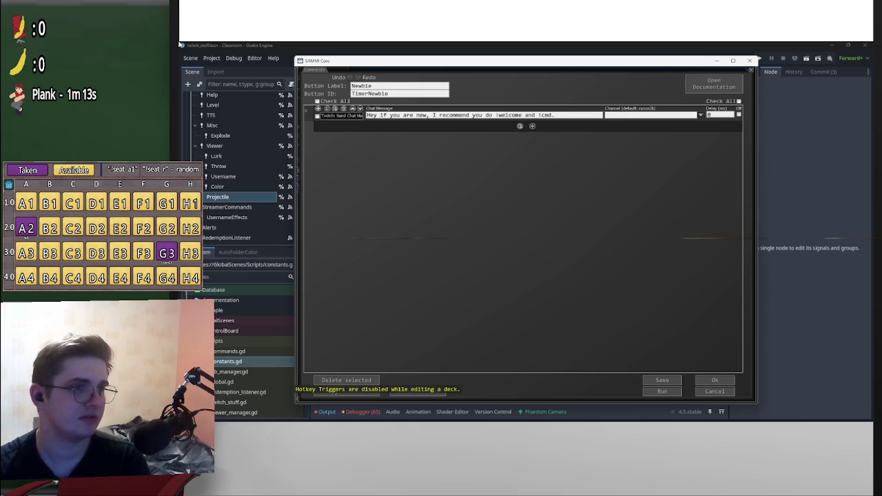
{"action": "left_click", "coordinate": [714, 379]}
{"action": "right_click", "coordinate": [326, 174]}
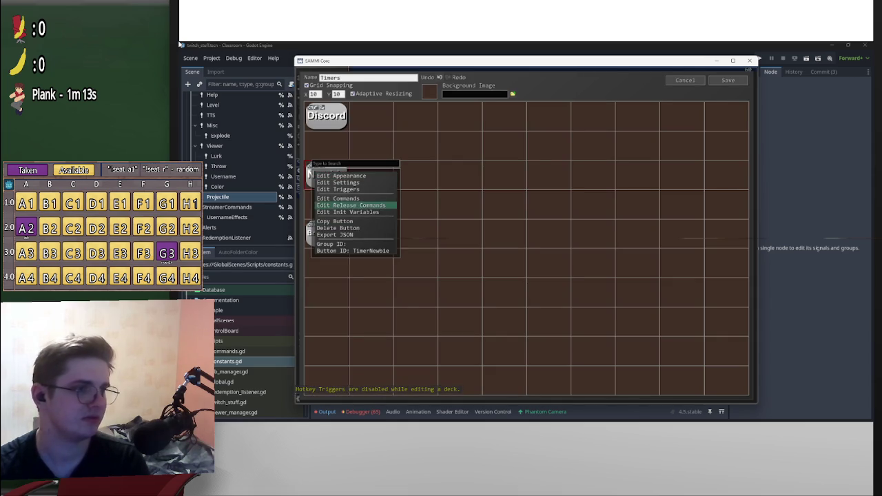
{"action": "left_click", "coordinate": [351, 189]}
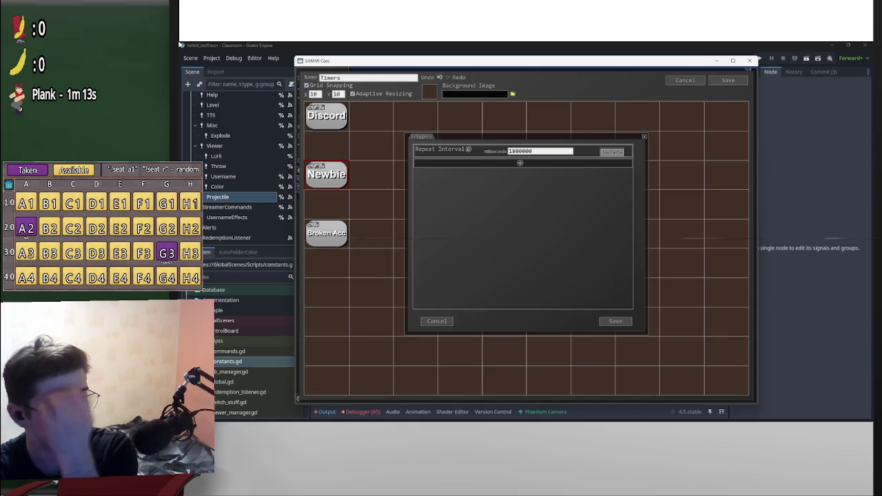
{"action": "left_click", "coordinate": [611, 151]}
{"action": "left_click", "coordinate": [644, 136]}
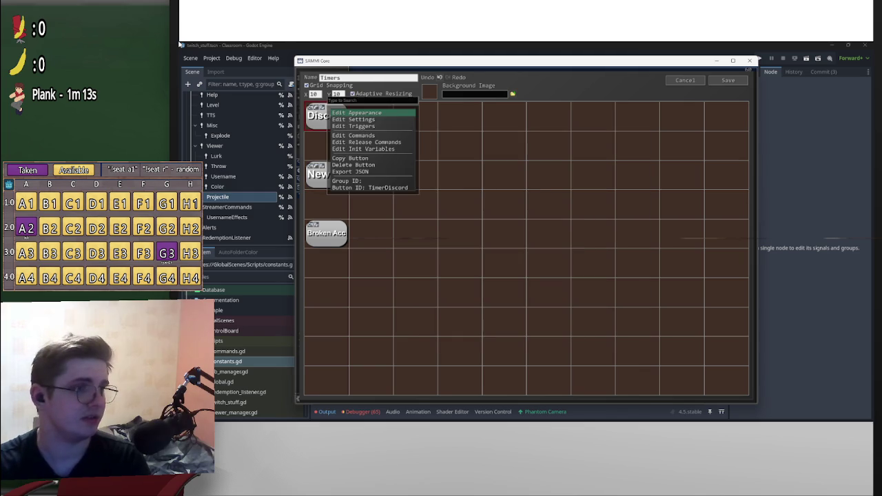
Delete the Discord button's repeat interval trigger and save its remaining trigger.
{"action": "right_click", "coordinate": [328, 102]}
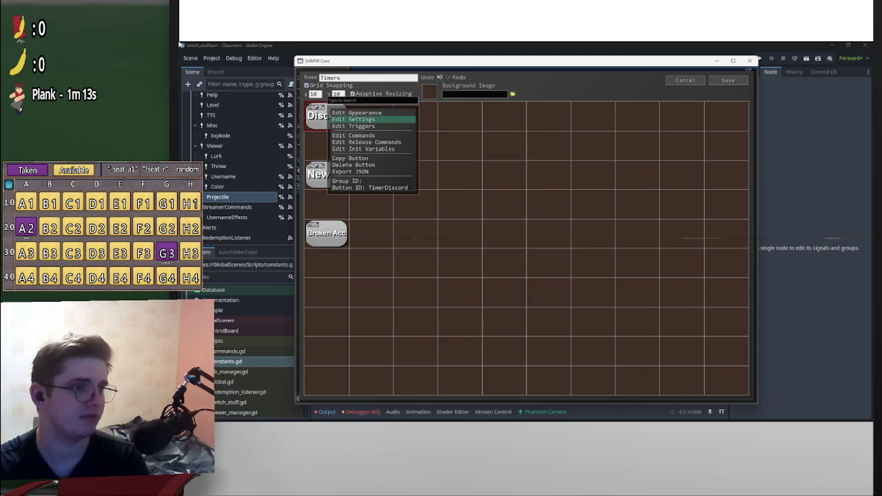
{"action": "left_click", "coordinate": [353, 135]}
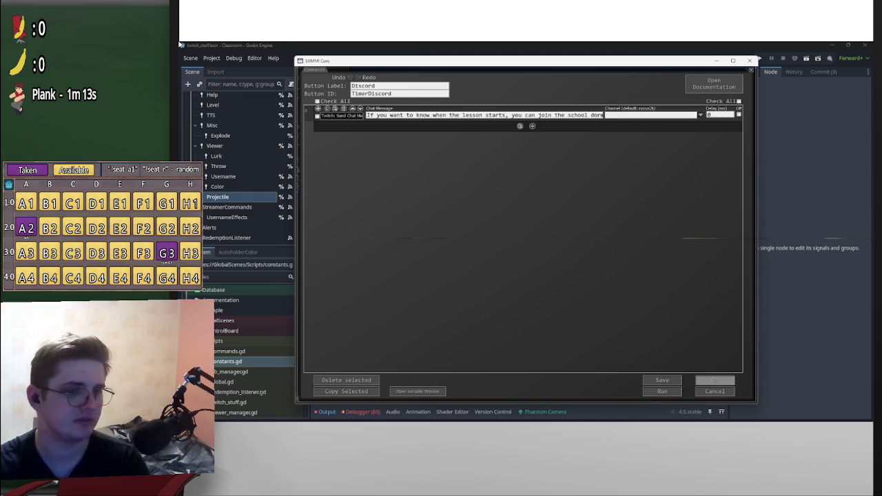
{"action": "left_click", "coordinate": [714, 380]}
{"action": "right_click", "coordinate": [322, 103]}
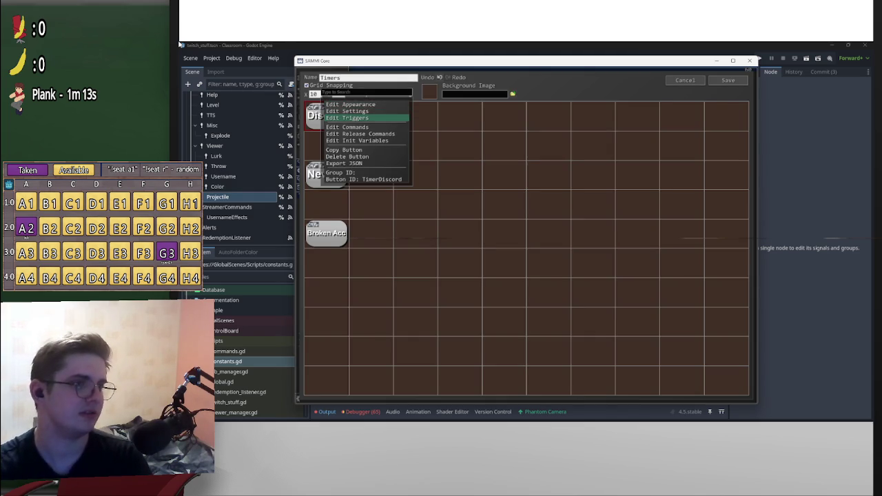
{"action": "left_click", "coordinate": [347, 118]}
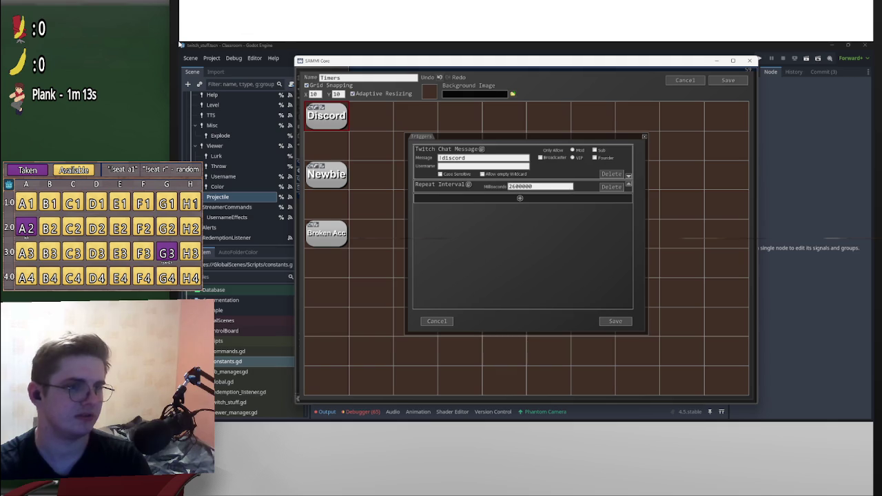
{"action": "left_click", "coordinate": [611, 186]}
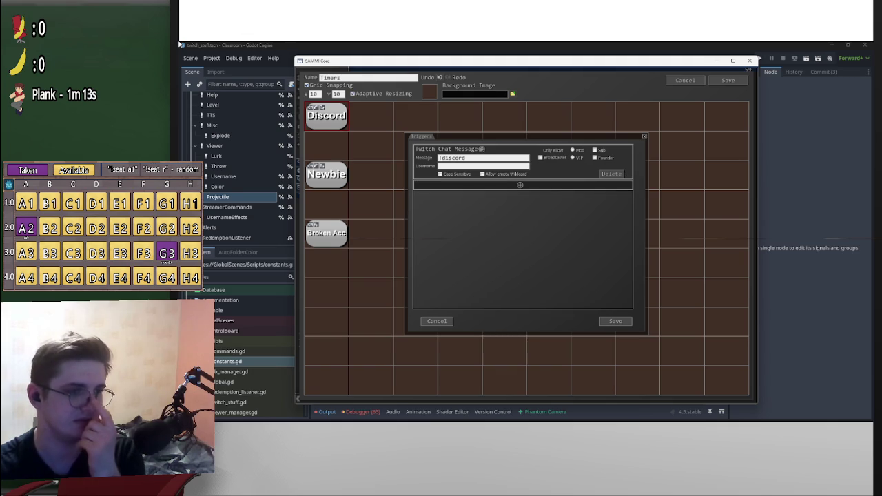
{"action": "left_click", "coordinate": [615, 321]}
Check the Broken Acc commands, save the Timers deck, and close SAMMI.
{"action": "left_click", "coordinate": [326, 232]}
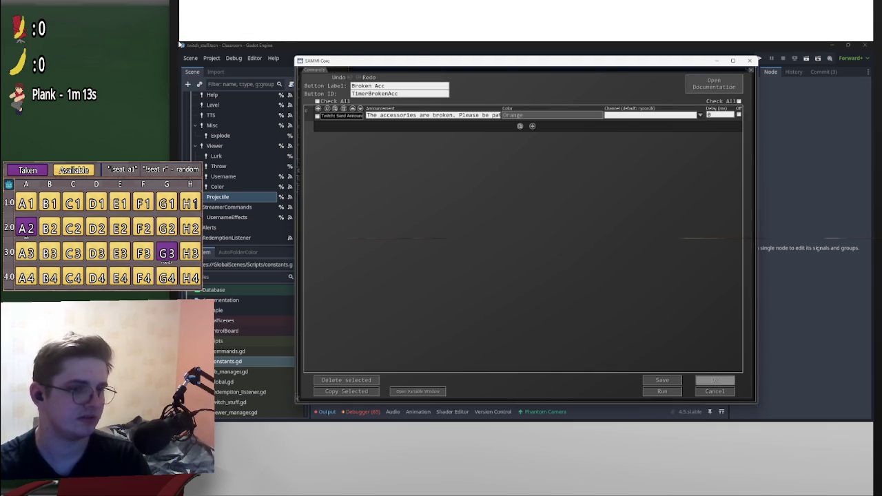
{"action": "left_click", "coordinate": [715, 380]}
{"action": "left_click", "coordinate": [728, 80]}
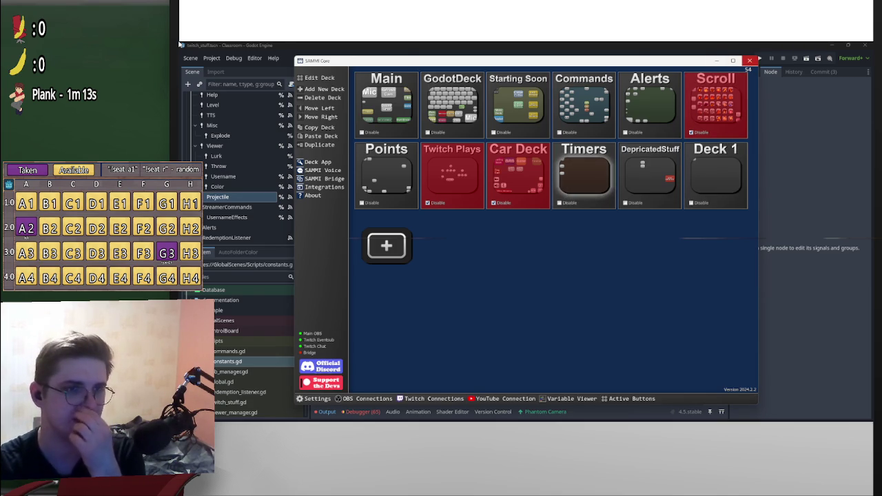
{"action": "left_click", "coordinate": [749, 60]}
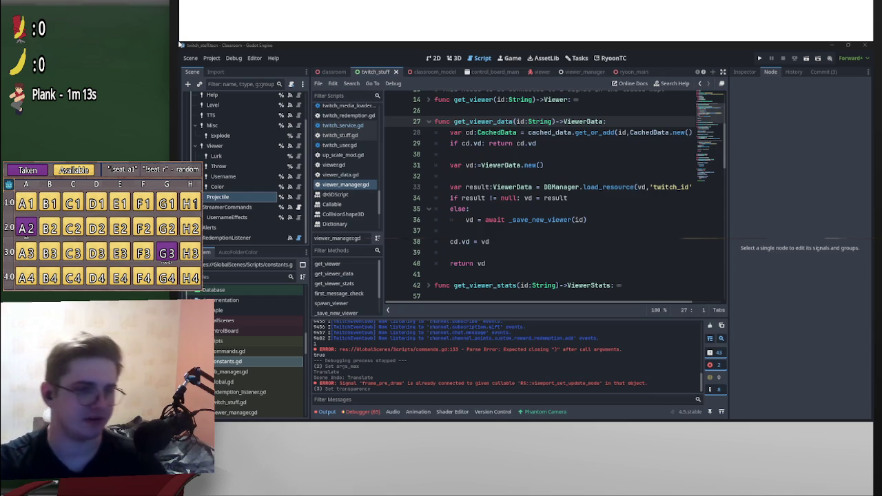
Unfold and refold get_viewer_stats, then expand first_message_check in viewer_manager.gd.
{"action": "scroll", "coordinate": [551, 193], "scroll_direction": "right", "scroll_amount": 1}
{"action": "scroll", "coordinate": [552, 193], "scroll_direction": "left", "scroll_amount": 1}
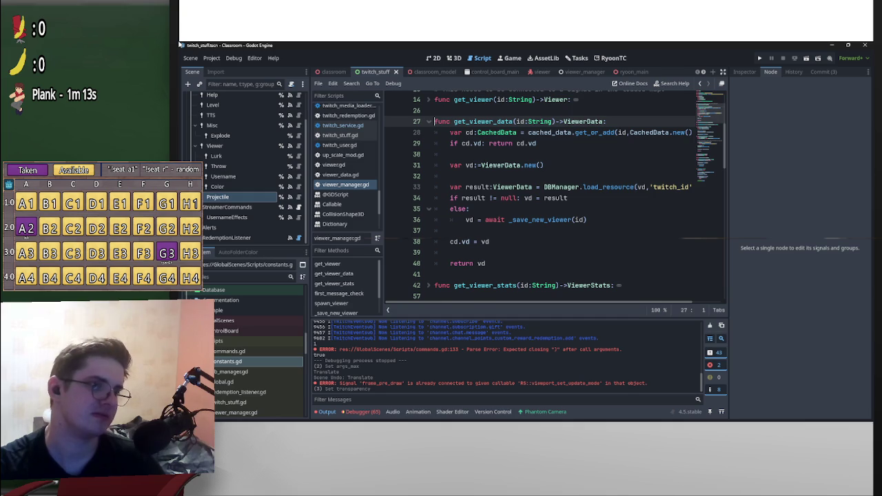
{"action": "scroll", "coordinate": [556, 194], "scroll_direction": "up", "scroll_amount": 4}
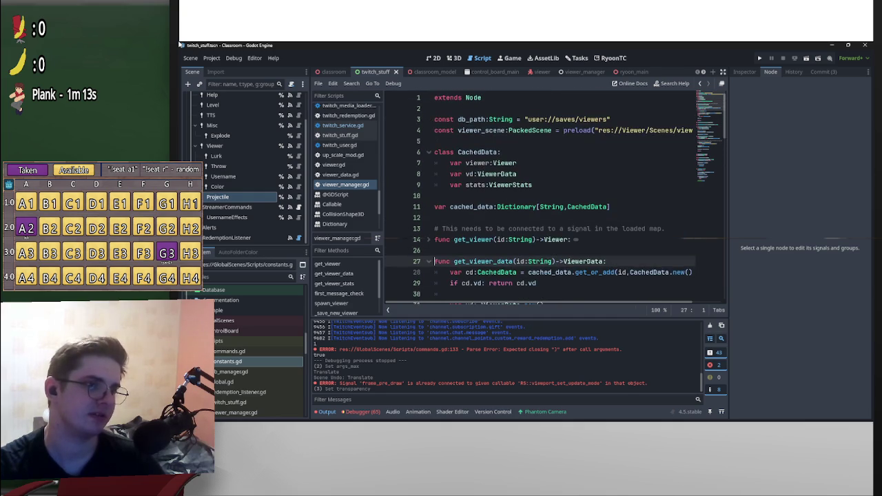
{"action": "scroll", "coordinate": [556, 200], "scroll_direction": "down", "scroll_amount": 7}
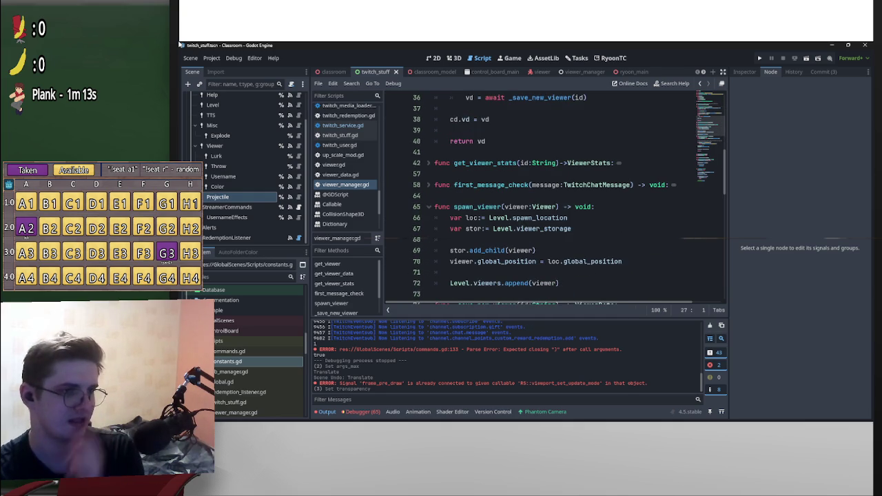
{"action": "left_click", "coordinate": [428, 162]}
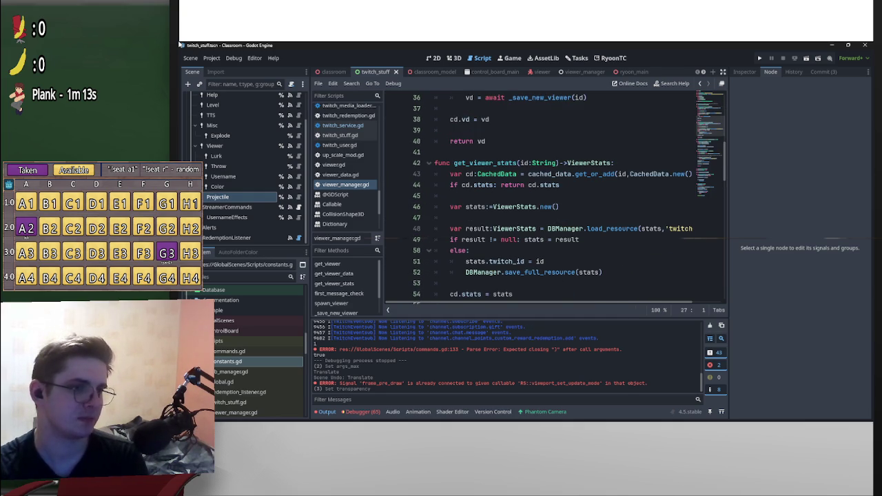
{"action": "scroll", "coordinate": [555, 200], "scroll_direction": "down", "scroll_amount": 3}
{"action": "scroll", "coordinate": [555, 200], "scroll_direction": "up", "scroll_amount": 2}
{"action": "left_click", "coordinate": [428, 129]}
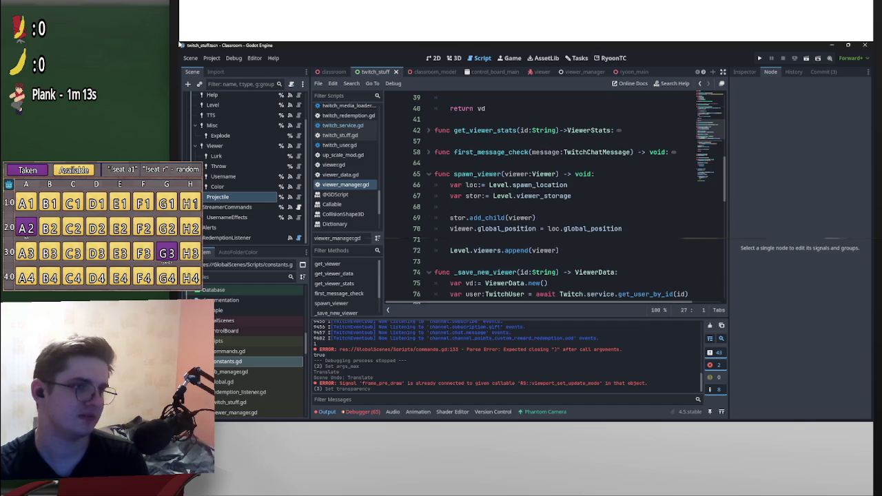
{"action": "left_click", "coordinate": [427, 151]}
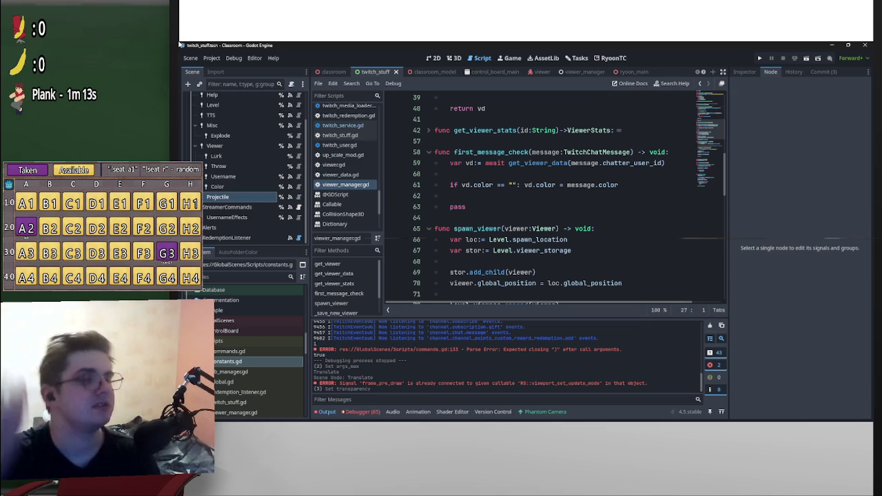
Step through first_message_check's signature, get_viewer_data call and colour assignment lines.
{"action": "left_click_drag", "start_coordinate": [633, 151], "coordinate": [434, 152]}
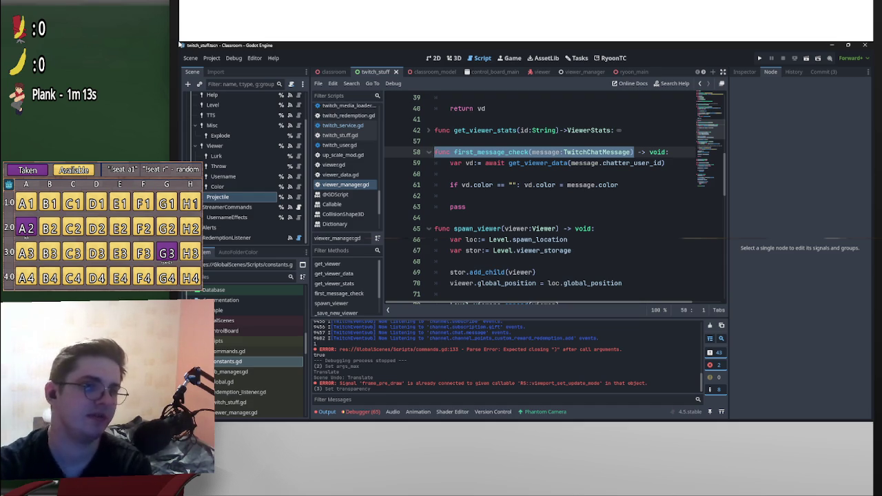
{"action": "key", "text": "Down"}
{"action": "key", "text": "End"}
{"action": "key", "text": "shift+Left"}
{"action": "key", "text": "shift+Left"}
{"action": "key", "text": "shift+Left"}
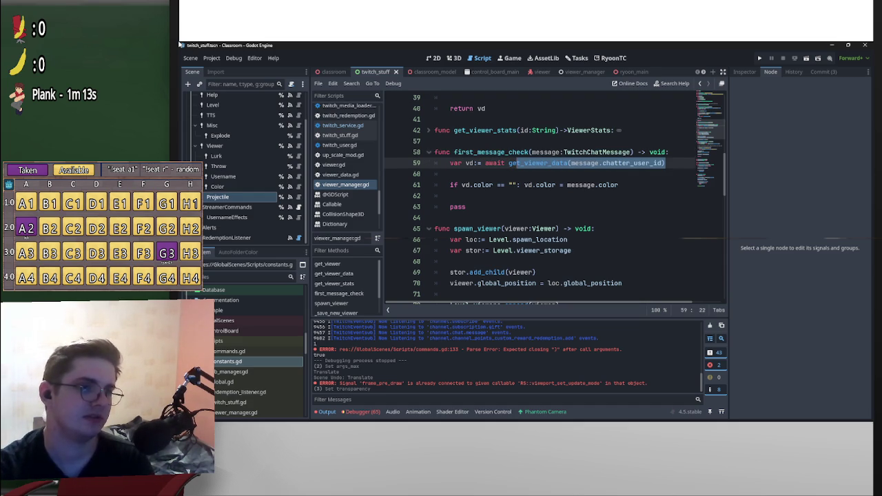
{"action": "key", "text": "Down"}
{"action": "key", "text": "Down"}
{"action": "key", "text": "End"}
{"action": "key", "text": "shift+Left"}
{"action": "key", "text": "shift+Left"}
{"action": "key", "text": "shift+Left"}
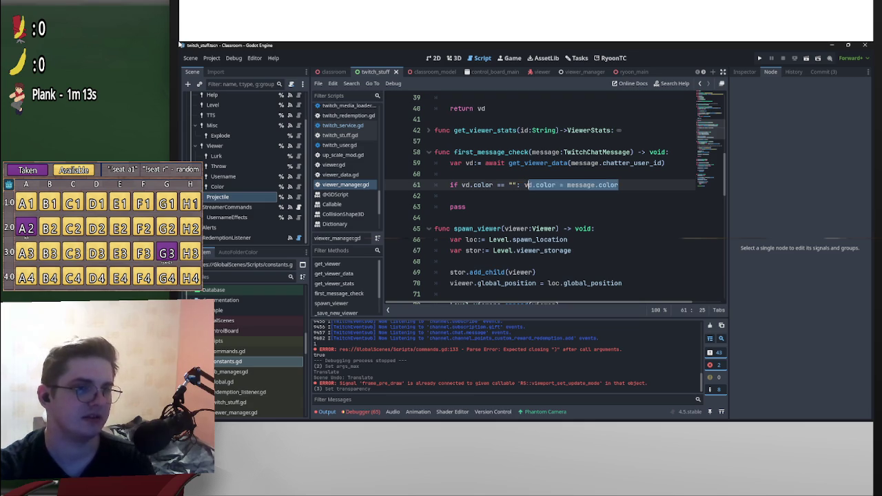
{"action": "key", "text": "Down"}
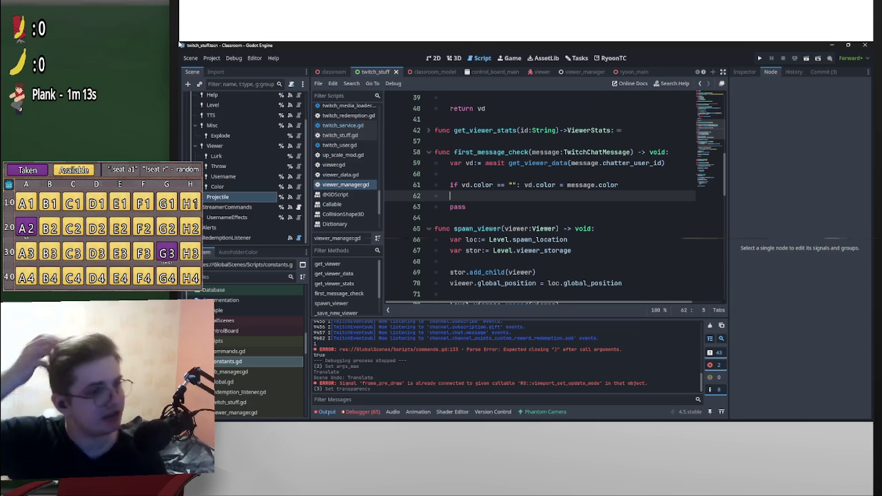
{"action": "key", "text": "Up"}
{"action": "key", "text": "Up"}
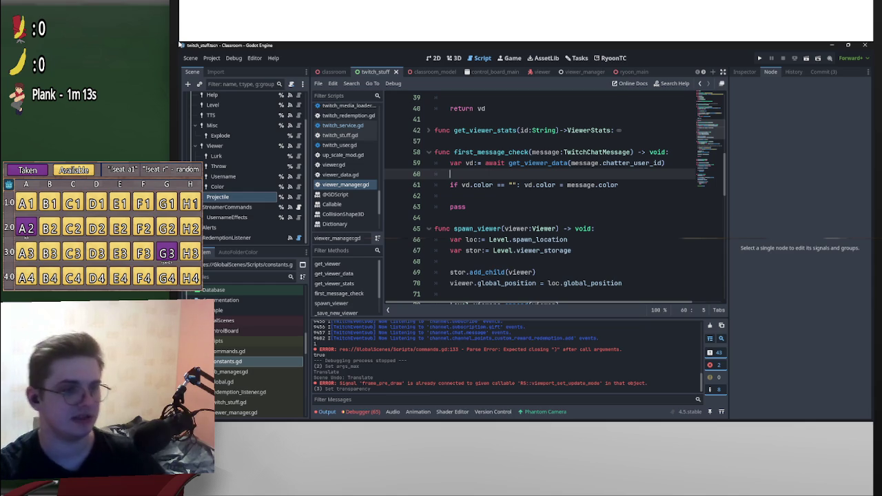
Jump to the get_viewer_data definition, scan it, then return to commands.gd.
{"action": "key", "text": "alt+Left"}
{"action": "scroll", "coordinate": [555, 195], "scroll_direction": "down", "scroll_amount": 1}
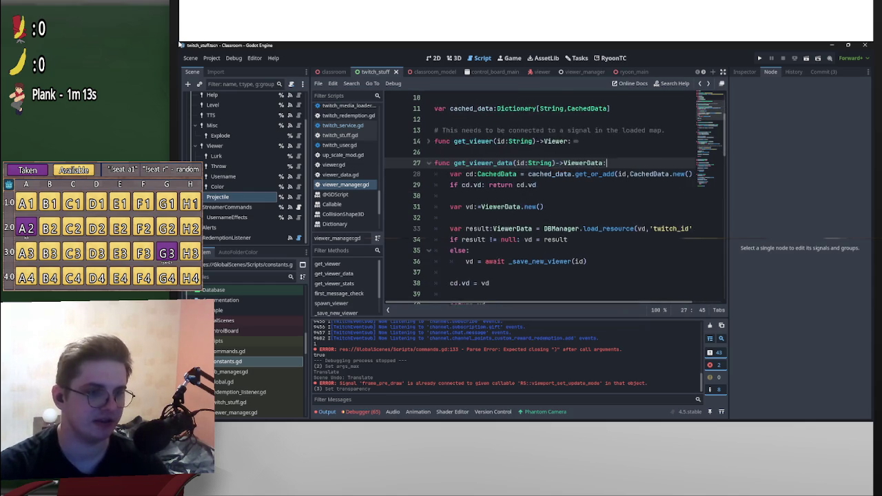
{"action": "scroll", "coordinate": [556, 196], "scroll_direction": "down", "scroll_amount": 2}
{"action": "scroll", "coordinate": [555, 196], "scroll_direction": "down", "scroll_amount": 2}
{"action": "scroll", "coordinate": [555, 196], "scroll_direction": "up", "scroll_amount": 3}
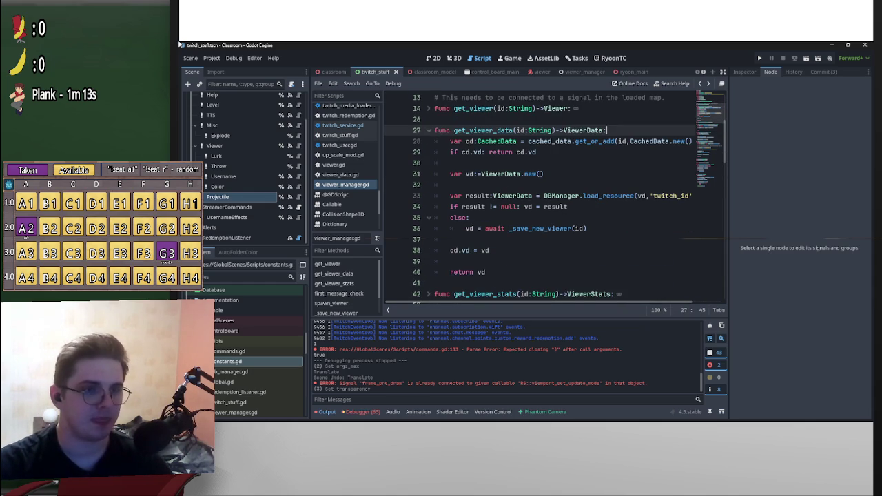
{"action": "key", "text": "ctrl+Home"}
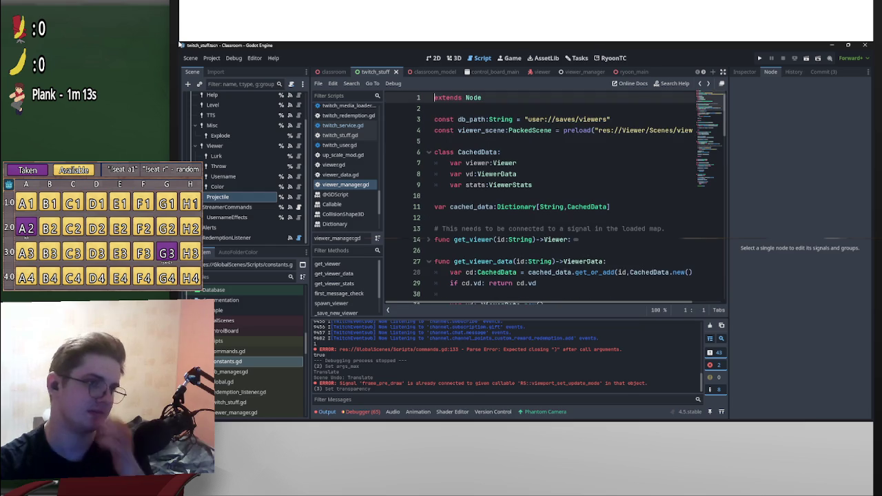
{"action": "key", "text": "alt+Left"}
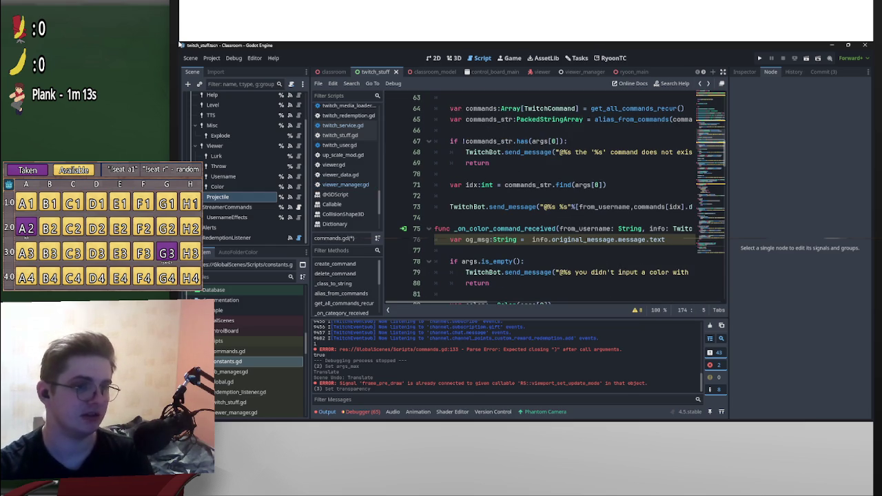
{"action": "scroll", "coordinate": [565, 200], "scroll_direction": "down", "scroll_amount": 15}
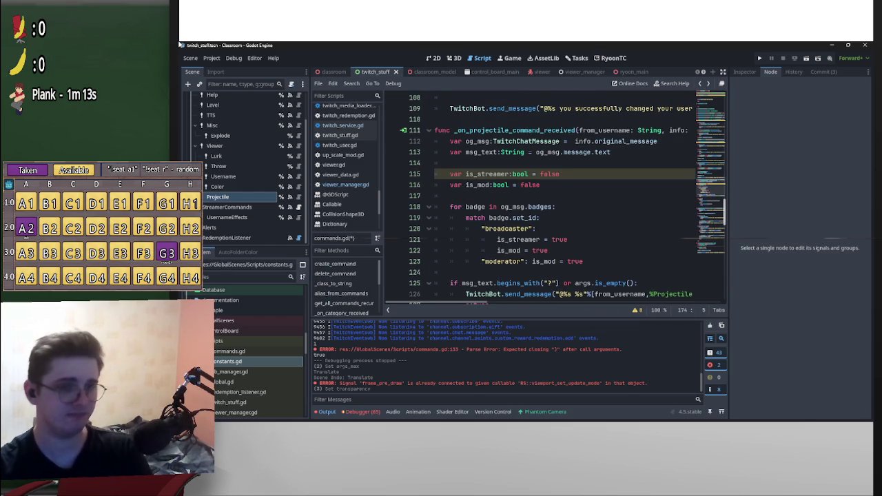
{"action": "scroll", "coordinate": [565, 200], "scroll_direction": "down", "scroll_amount": 8}
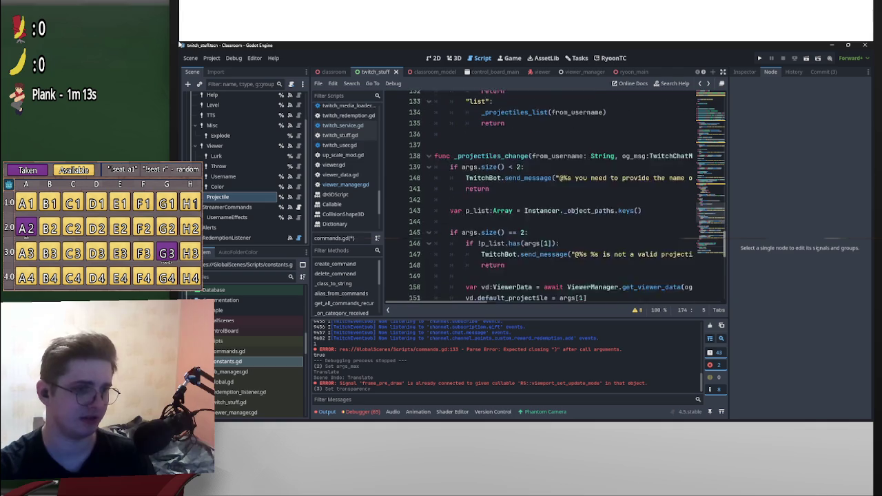
{"action": "scroll", "coordinate": [565, 200], "scroll_direction": "down", "scroll_amount": 11}
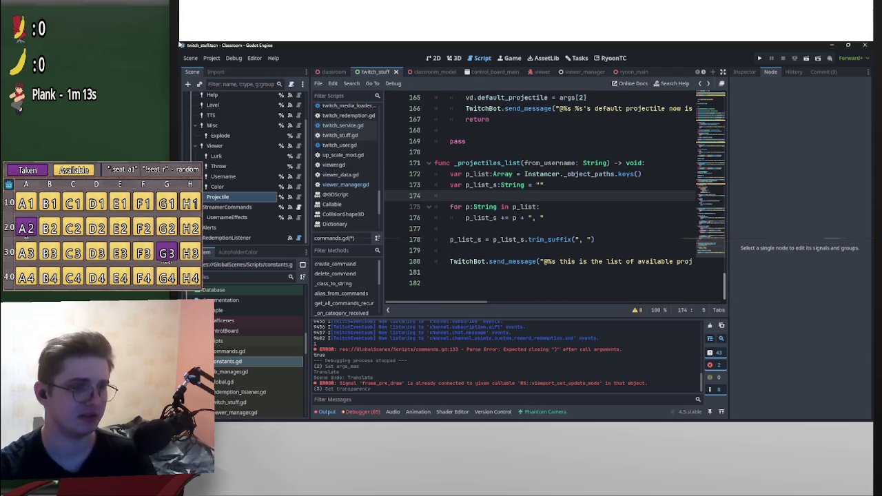
{"action": "scroll", "coordinate": [565, 200], "scroll_direction": "up", "scroll_amount": 15}
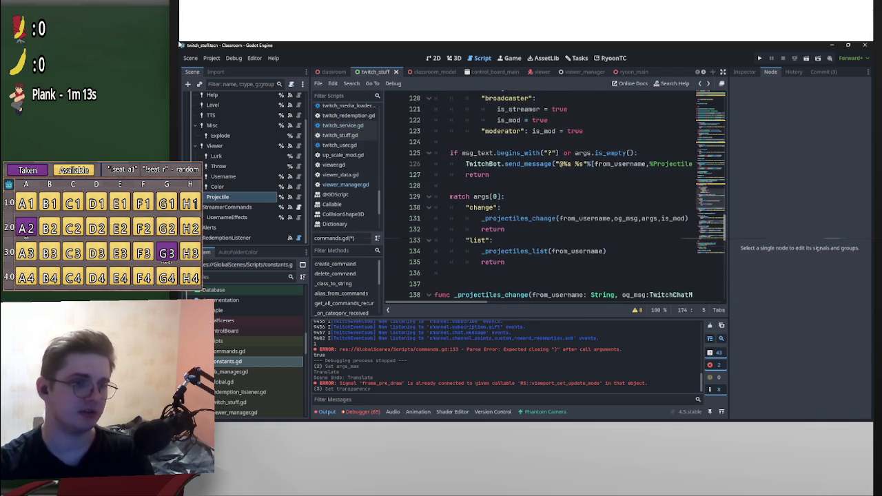
{"action": "scroll", "coordinate": [565, 200], "scroll_direction": "up", "scroll_amount": 1}
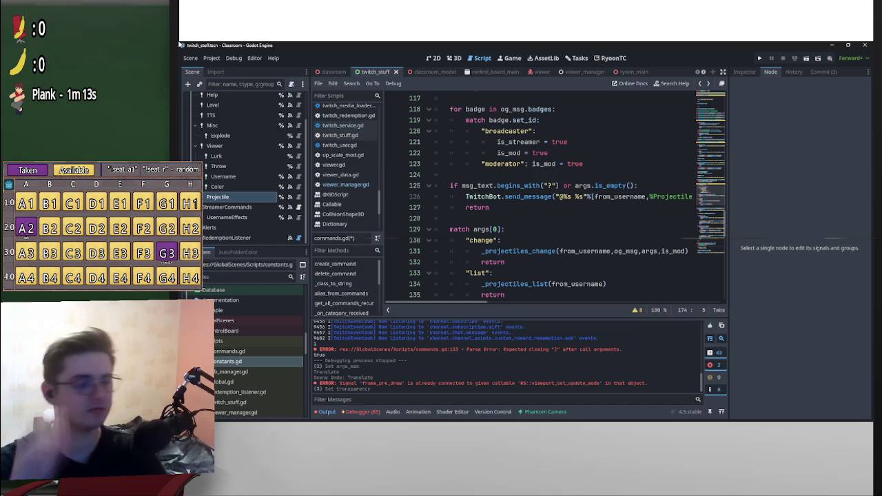
{"action": "scroll", "coordinate": [551, 199], "scroll_direction": "up", "scroll_amount": 3}
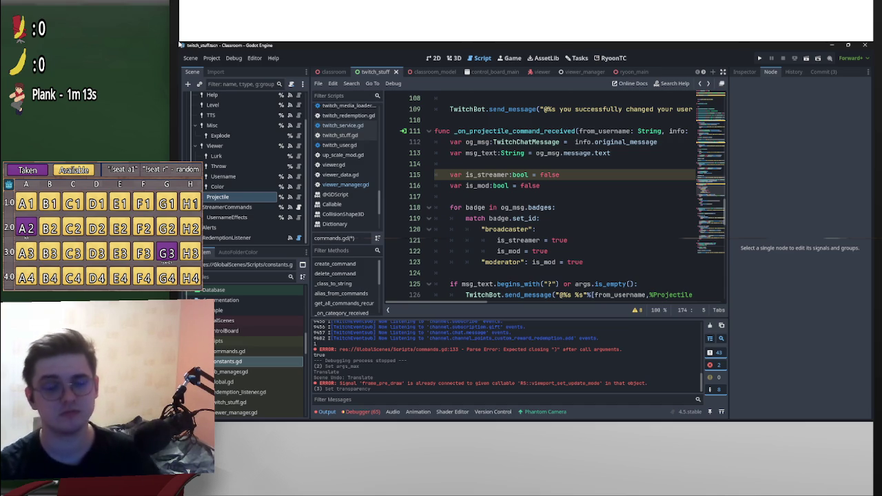
{"action": "scroll", "coordinate": [551, 200], "scroll_direction": "down", "scroll_amount": 1}
{"action": "scroll", "coordinate": [551, 199], "scroll_direction": "down", "scroll_amount": 3}
{"action": "scroll", "coordinate": [551, 200], "scroll_direction": "down", "scroll_amount": 2}
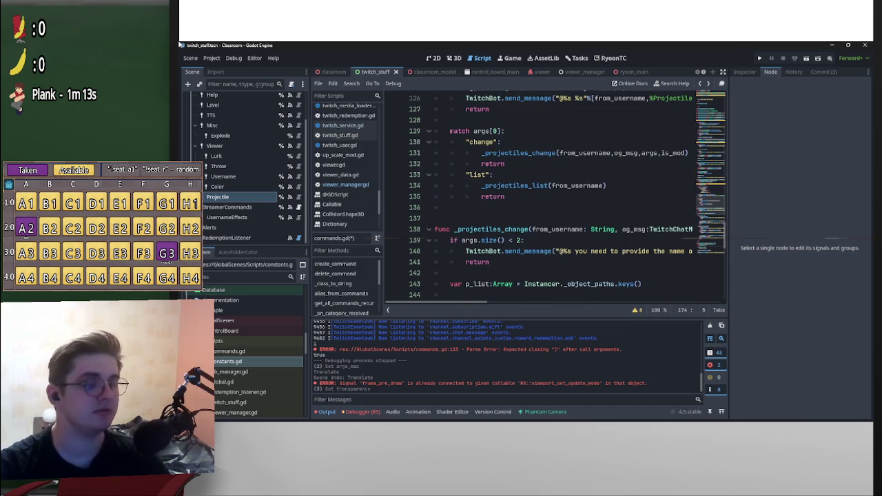
{"action": "scroll", "coordinate": [551, 200], "scroll_direction": "down", "scroll_amount": 2}
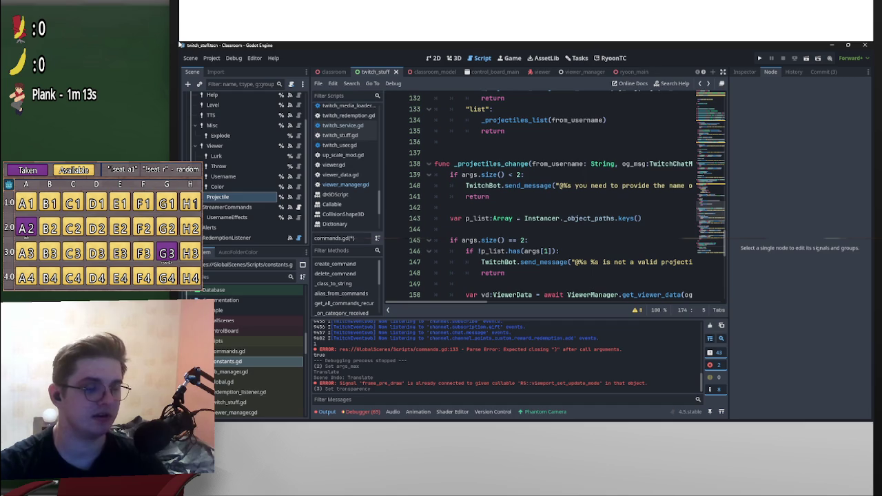
{"action": "scroll", "coordinate": [551, 199], "scroll_direction": "down", "scroll_amount": 7}
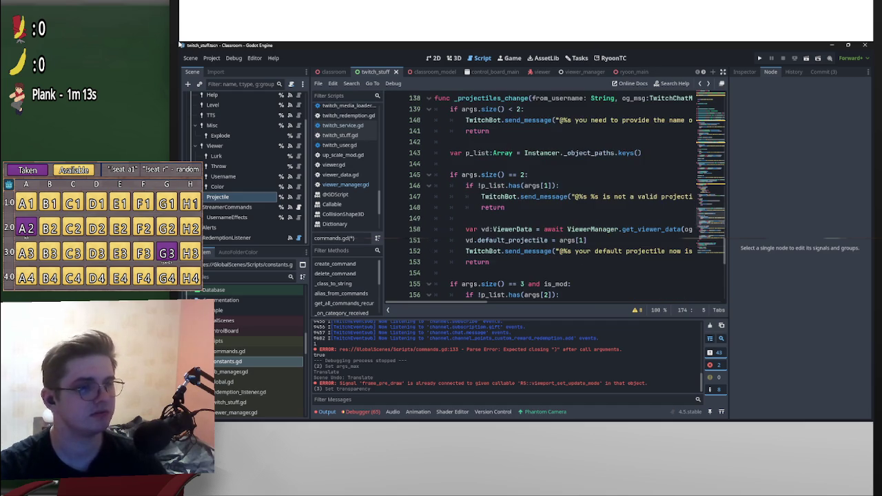
{"action": "scroll", "coordinate": [552, 200], "scroll_direction": "up", "scroll_amount": 4}
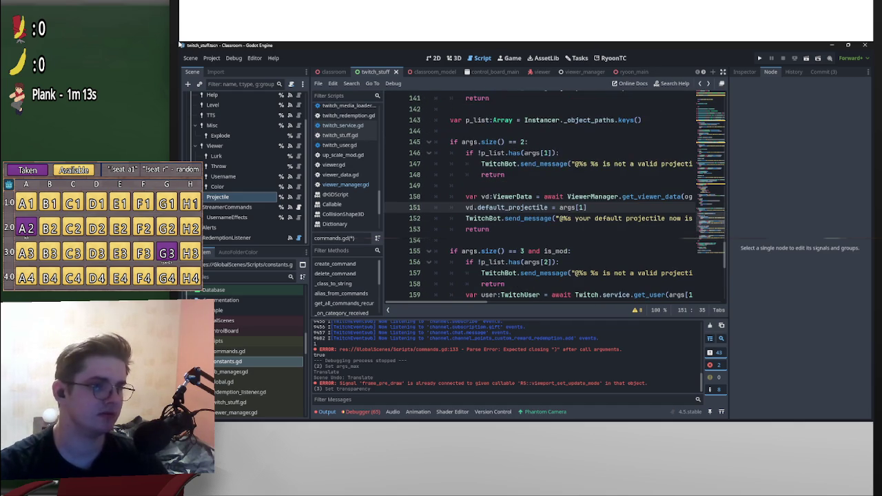
{"action": "scroll", "coordinate": [551, 200], "scroll_direction": "down", "scroll_amount": 1}
{"action": "scroll", "coordinate": [552, 199], "scroll_direction": "right", "scroll_amount": 4}
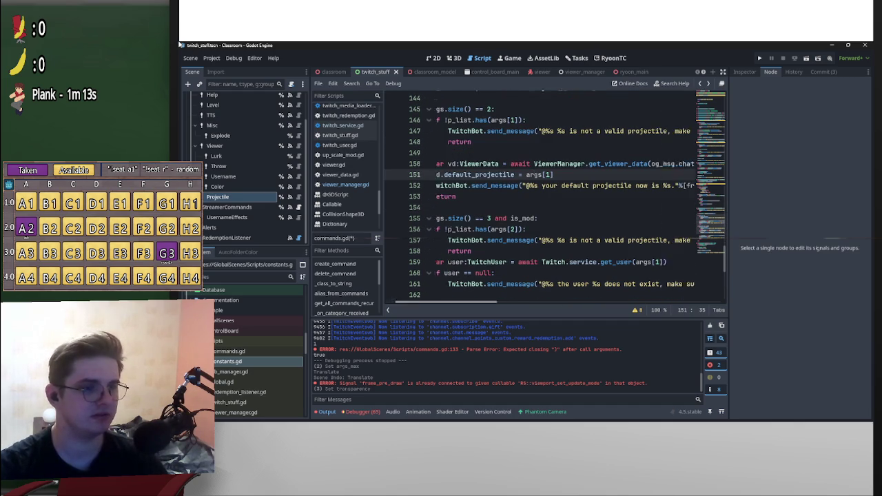
{"action": "scroll", "coordinate": [551, 199], "scroll_direction": "left", "scroll_amount": 4}
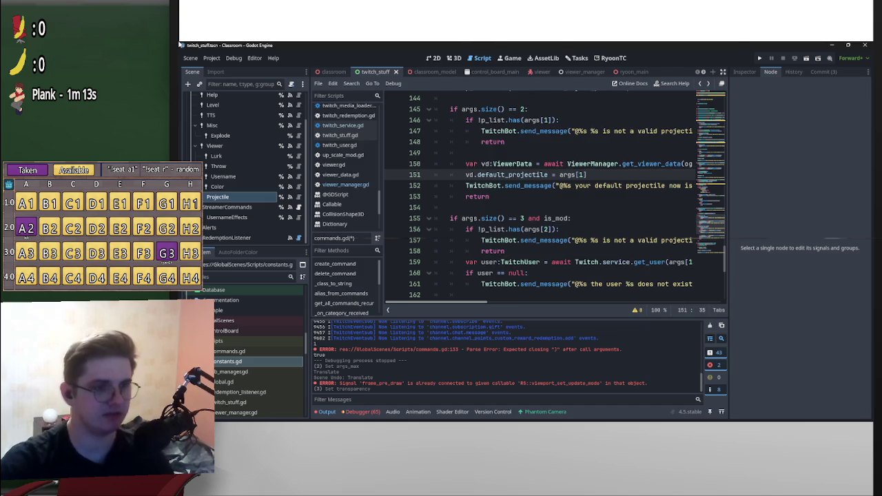
{"action": "scroll", "coordinate": [547, 204], "scroll_direction": "right", "scroll_amount": 5}
{"action": "scroll", "coordinate": [548, 204], "scroll_direction": "left", "scroll_amount": 5}
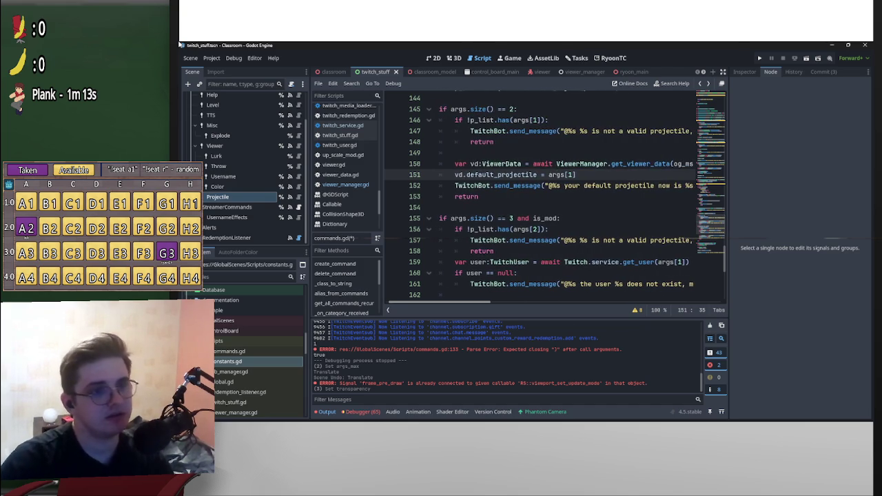
{"action": "scroll", "coordinate": [554, 197], "scroll_direction": "up", "scroll_amount": 5}
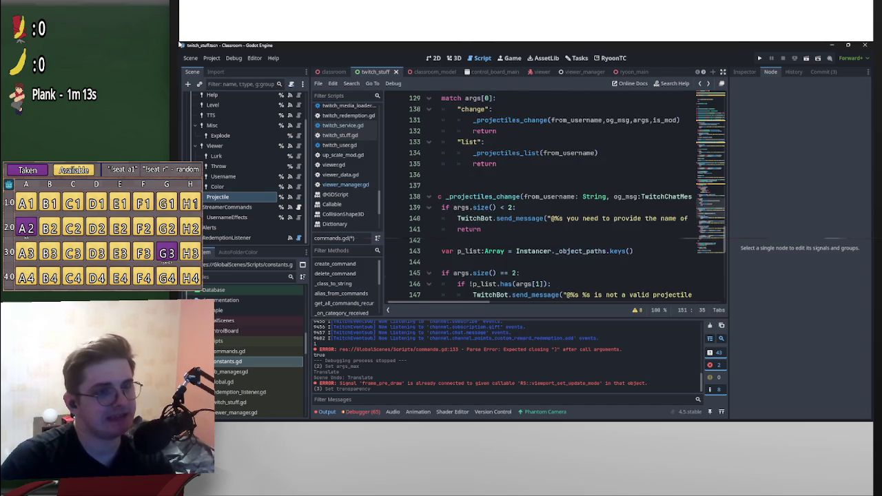
{"action": "scroll", "coordinate": [554, 197], "scroll_direction": "down", "scroll_amount": 2}
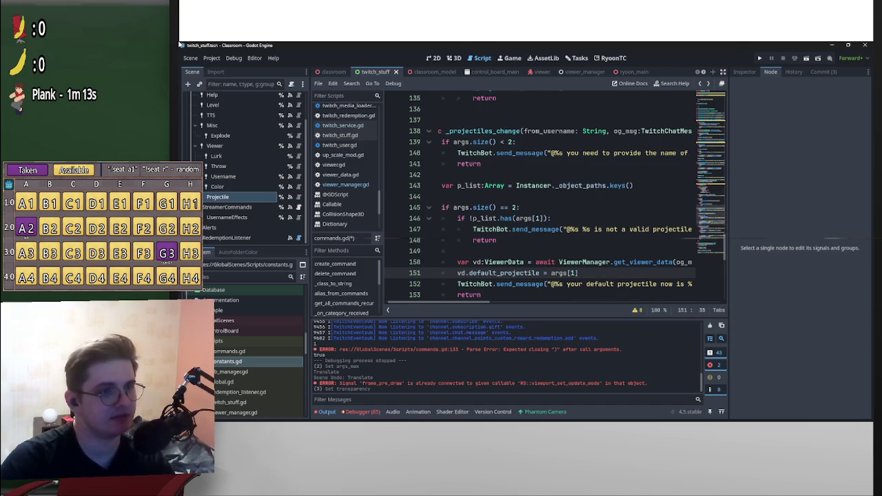
{"action": "scroll", "coordinate": [554, 197], "scroll_direction": "up", "scroll_amount": 1}
{"action": "left_click_drag", "start_coordinate": [517, 175], "coordinate": [496, 174]}
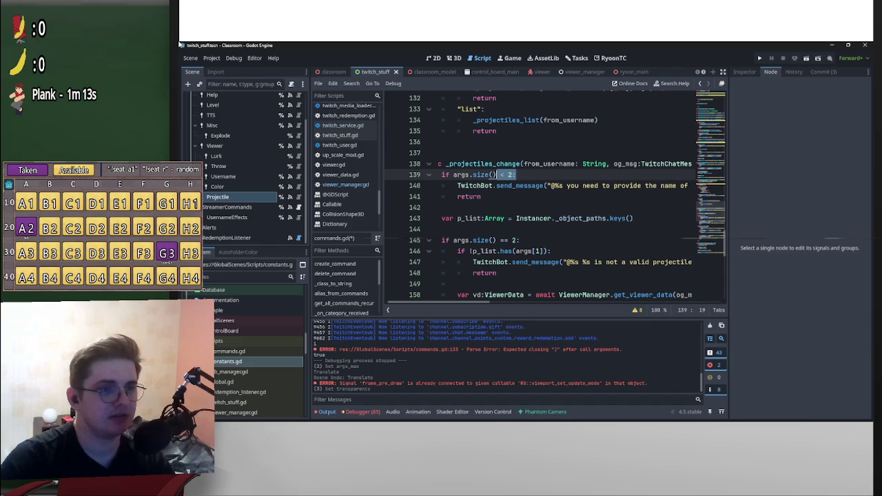
{"action": "left_click", "coordinate": [502, 175]}
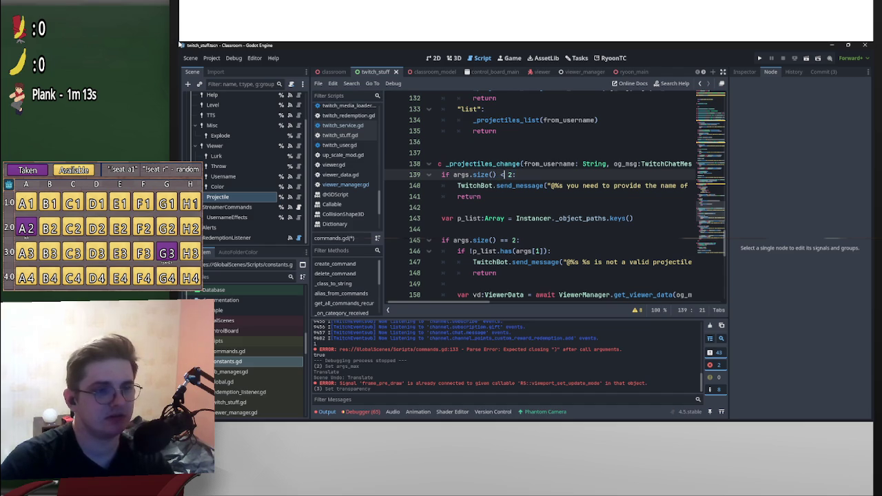
{"action": "mouse_move", "coordinate": [516, 175]}
{"action": "left_mouse_down"}
{"action": "mouse_move", "coordinate": [456, 174]}
{"action": "mouse_move", "coordinate": [475, 186]}
{"action": "mouse_move", "coordinate": [445, 174]}
{"action": "left_mouse_up"}
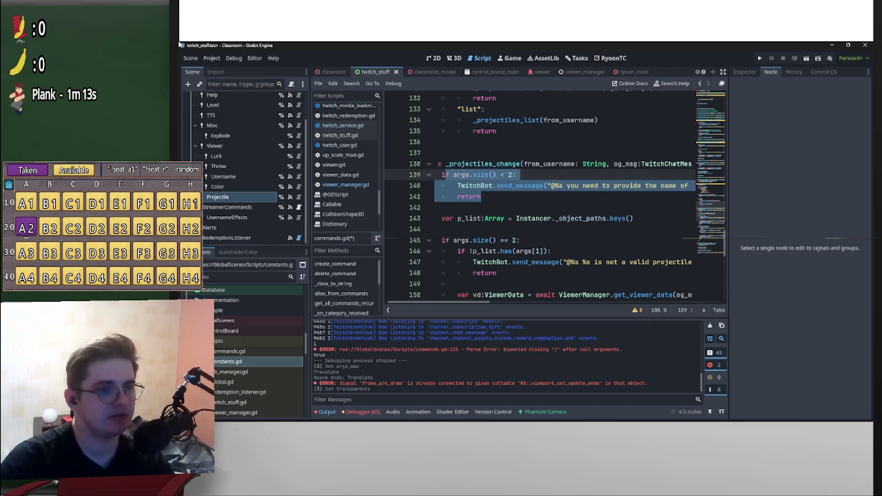
{"action": "left_click_drag", "start_coordinate": [634, 218], "coordinate": [442, 218]}
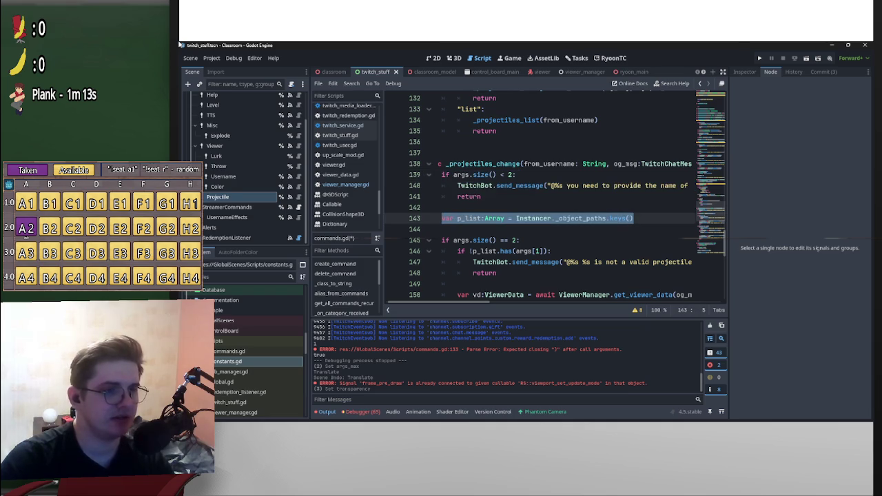
{"action": "scroll", "coordinate": [441, 218], "scroll_direction": "down", "scroll_amount": 1}
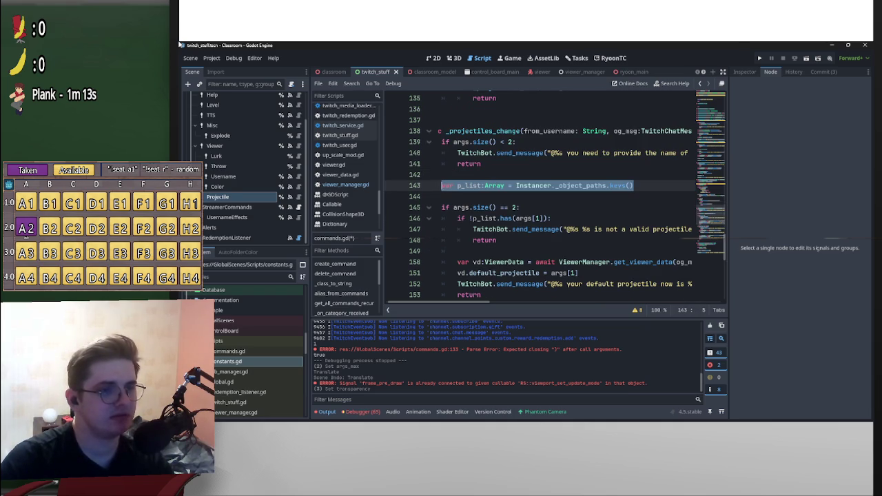
{"action": "mouse_move", "coordinate": [452, 207]}
{"action": "left_mouse_down"}
{"action": "mouse_move", "coordinate": [524, 229]}
{"action": "mouse_move", "coordinate": [524, 240]}
{"action": "mouse_move", "coordinate": [568, 273]}
{"action": "mouse_move", "coordinate": [555, 292]}
{"action": "mouse_move", "coordinate": [537, 303]}
{"action": "mouse_move", "coordinate": [520, 218]}
{"action": "mouse_move", "coordinate": [481, 141]}
{"action": "left_mouse_up"}
{"action": "left_click_drag", "start_coordinate": [441, 162], "coordinate": [549, 173]}
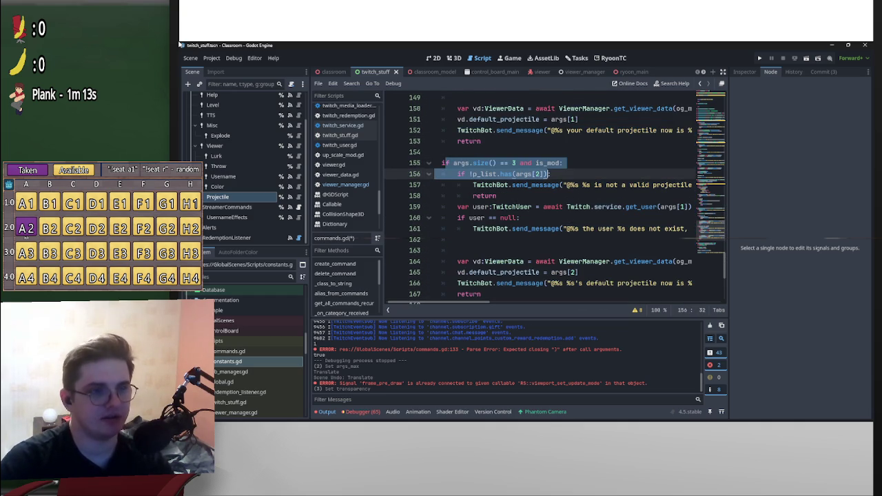
{"action": "left_click", "coordinate": [513, 174]}
{"action": "mouse_move", "coordinate": [512, 173]}
{"action": "left_mouse_down"}
{"action": "mouse_move", "coordinate": [523, 185]}
{"action": "mouse_move", "coordinate": [462, 239]}
{"action": "left_mouse_up"}
{"action": "left_click", "coordinate": [458, 250]}
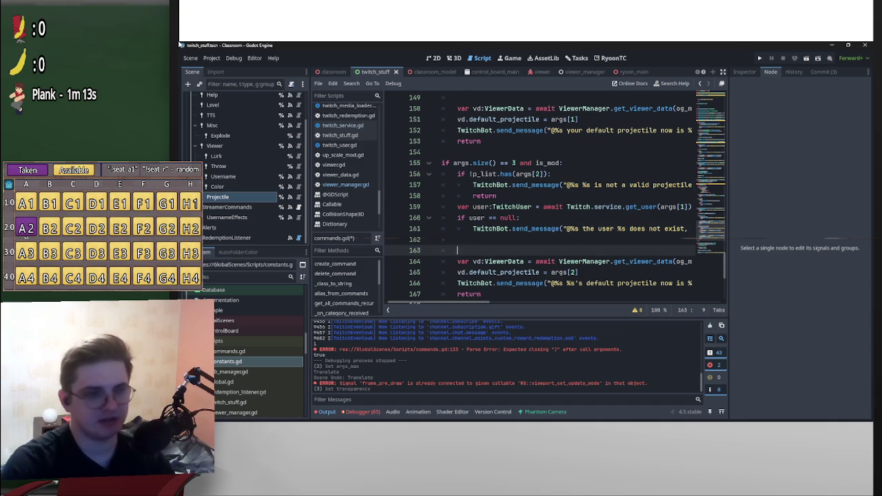
Tidy the blank lines around the user lookup and null check.
{"action": "key", "text": "BackSpace"}
{"action": "key", "text": "BackSpace"}
{"action": "key", "text": "BackSpace"}
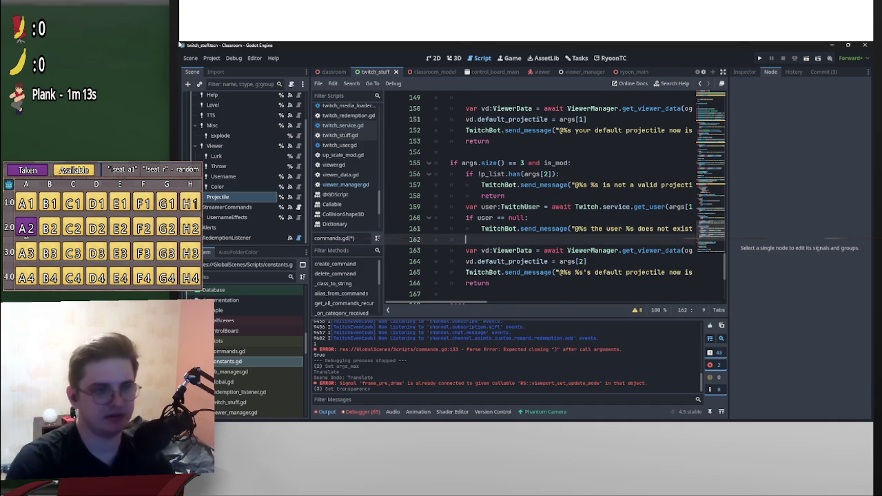
{"action": "key", "text": "Up"}
{"action": "key", "text": "Up"}
{"action": "key", "text": "Up"}
{"action": "key", "text": "Return"}
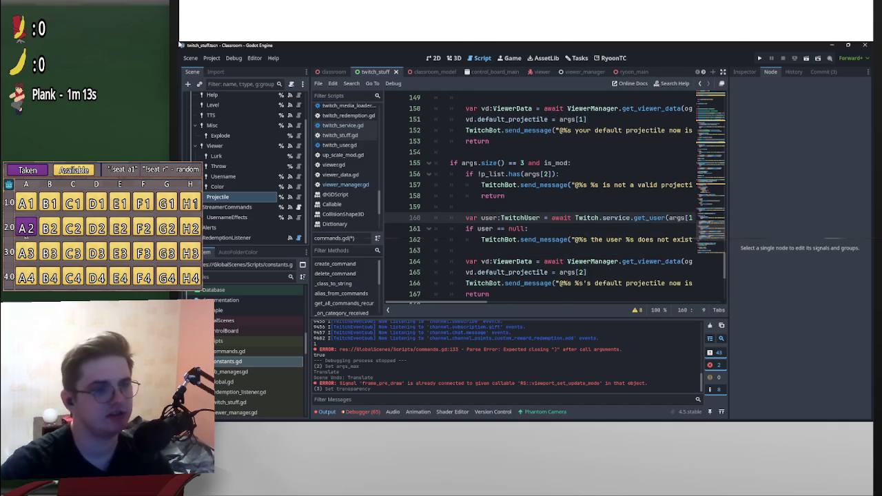
{"action": "scroll", "coordinate": [551, 199], "scroll_direction": "down", "scroll_amount": 3}
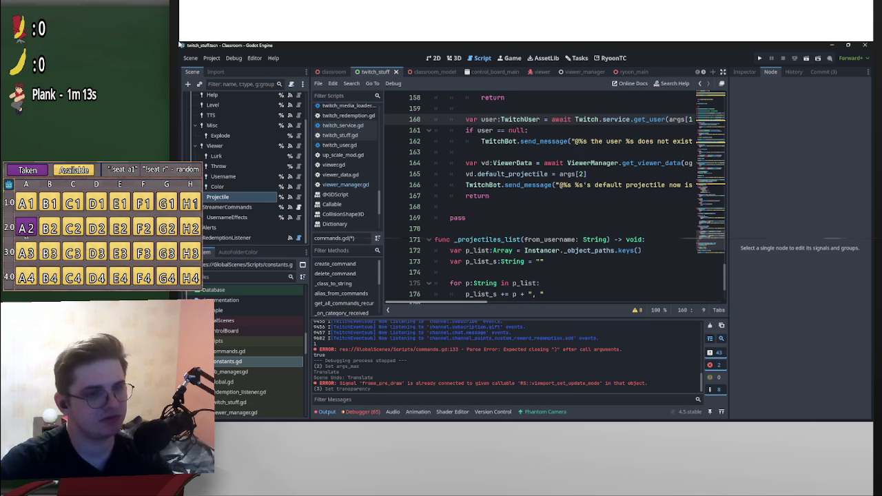
{"action": "scroll", "coordinate": [552, 200], "scroll_direction": "right", "scroll_amount": 3}
{"action": "scroll", "coordinate": [551, 200], "scroll_direction": "right", "scroll_amount": 5}
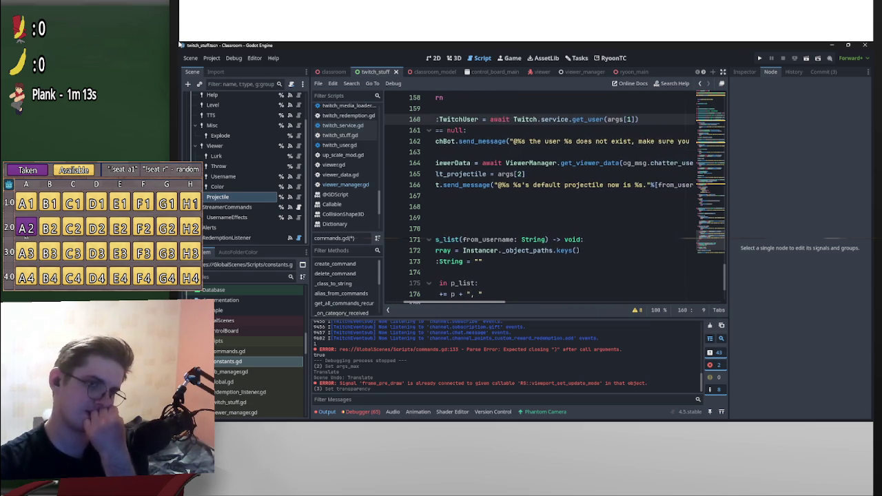
{"action": "scroll", "coordinate": [564, 196], "scroll_direction": "left", "scroll_amount": 6}
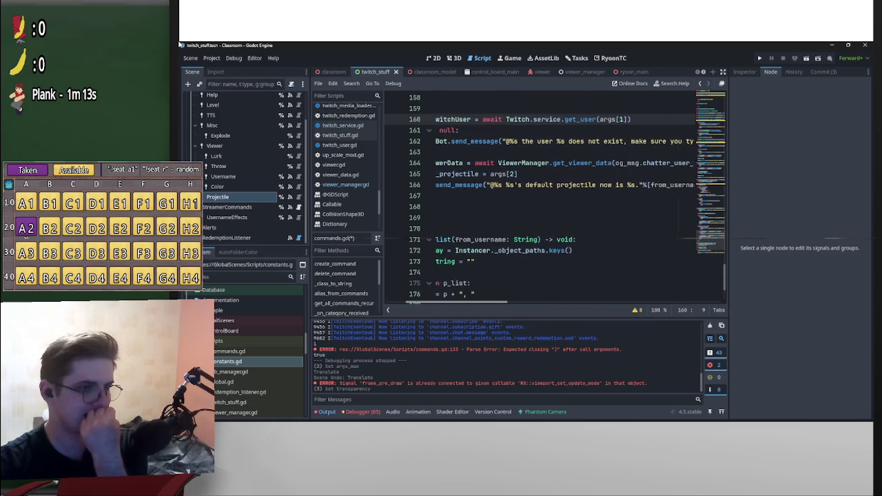
{"action": "scroll", "coordinate": [565, 196], "scroll_direction": "right", "scroll_amount": 2}
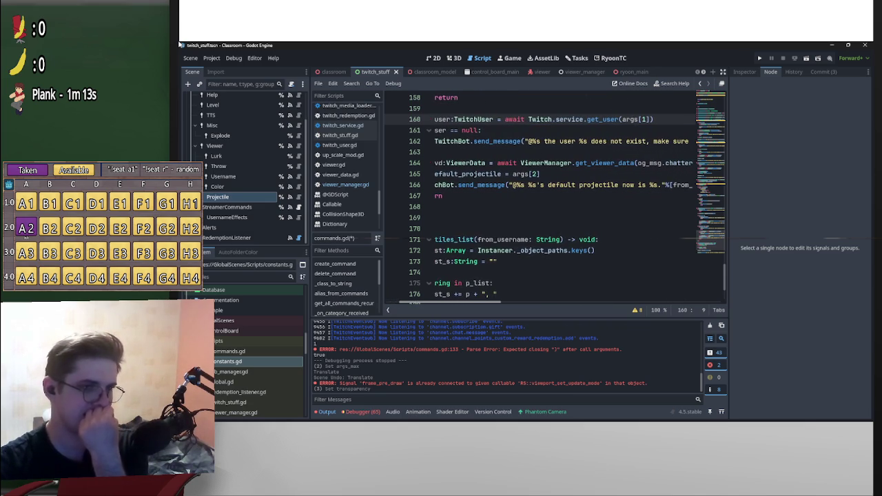
{"action": "scroll", "coordinate": [565, 197], "scroll_direction": "right", "scroll_amount": 5}
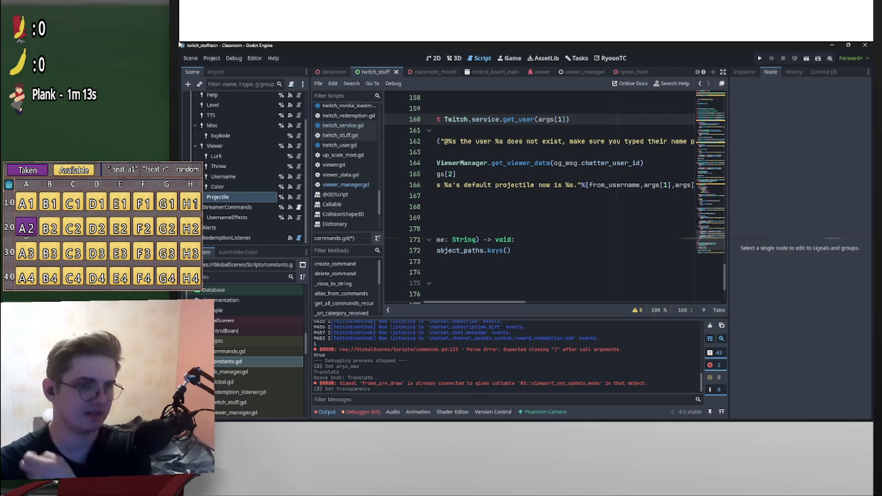
{"action": "scroll", "coordinate": [564, 196], "scroll_direction": "left", "scroll_amount": 6}
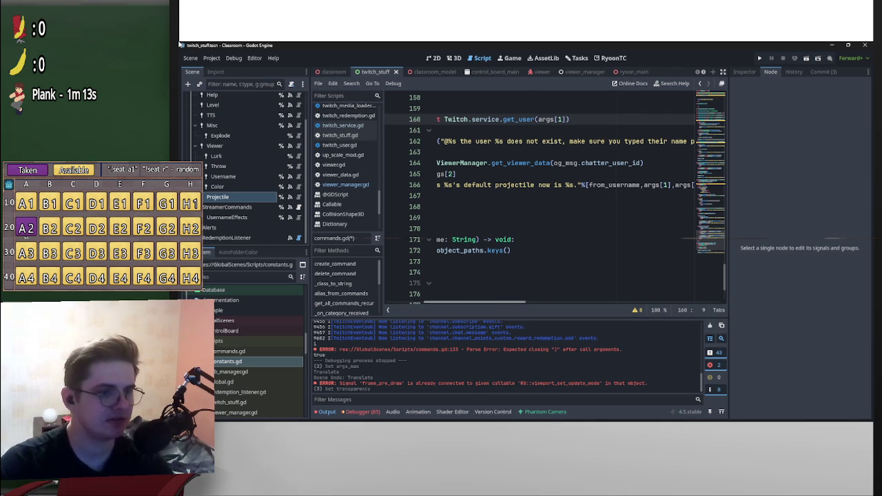
{"action": "scroll", "coordinate": [565, 196], "scroll_direction": "left", "scroll_amount": 2}
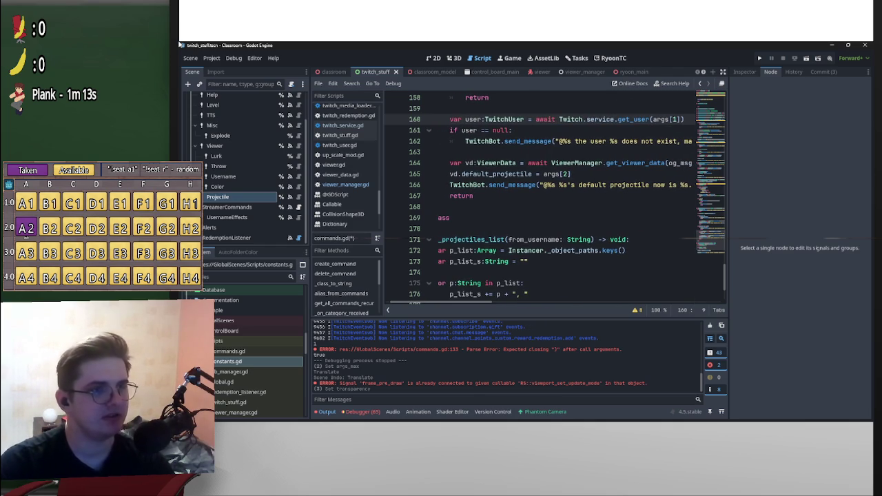
Add 'return' under the 'user does not exist' message.
{"action": "key", "text": "Down"}
{"action": "key", "text": "Down"}
{"action": "key", "text": "Down"}
{"action": "key", "text": "Up"}
{"action": "key", "text": "End"}
{"action": "key", "text": "Return"}
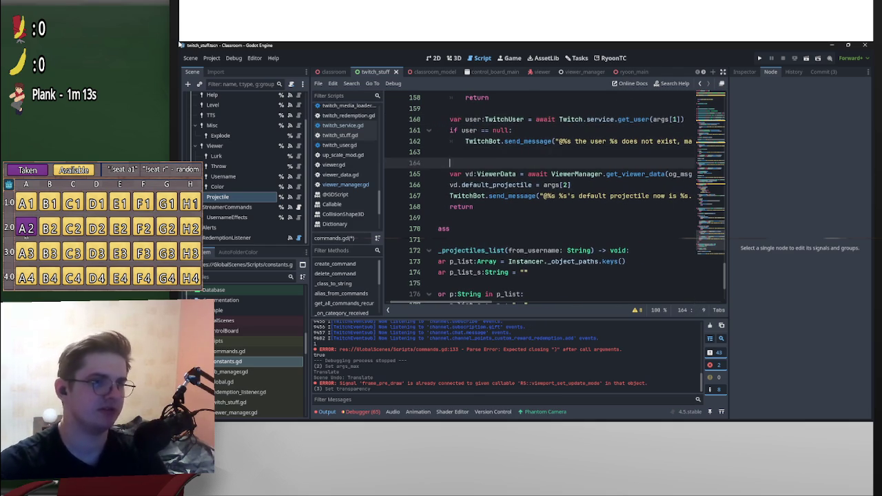
{"action": "type", "text": "return"}
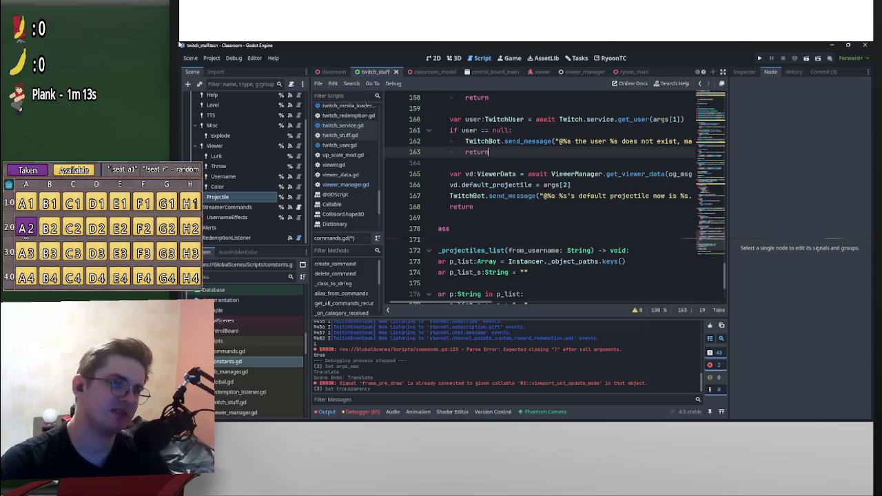
Replace og_msg.chatter_user_id with user.id in the get_viewer_data call on line 165.
{"action": "double_click", "coordinate": [472, 119]}
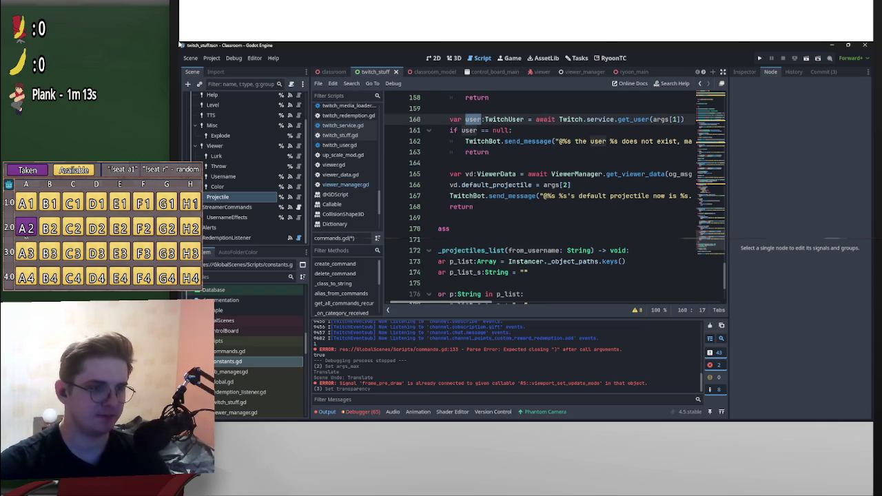
{"action": "scroll", "coordinate": [551, 200], "scroll_direction": "right", "scroll_amount": 5}
{"action": "left_click_drag", "start_coordinate": [604, 174], "coordinate": [514, 174]}
{"action": "type", "text": "user"}
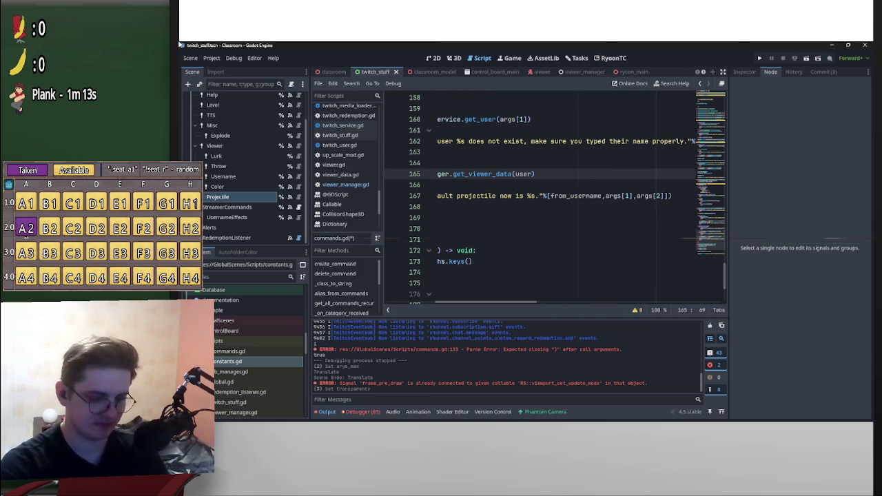
{"action": "type", "text": ".id"}
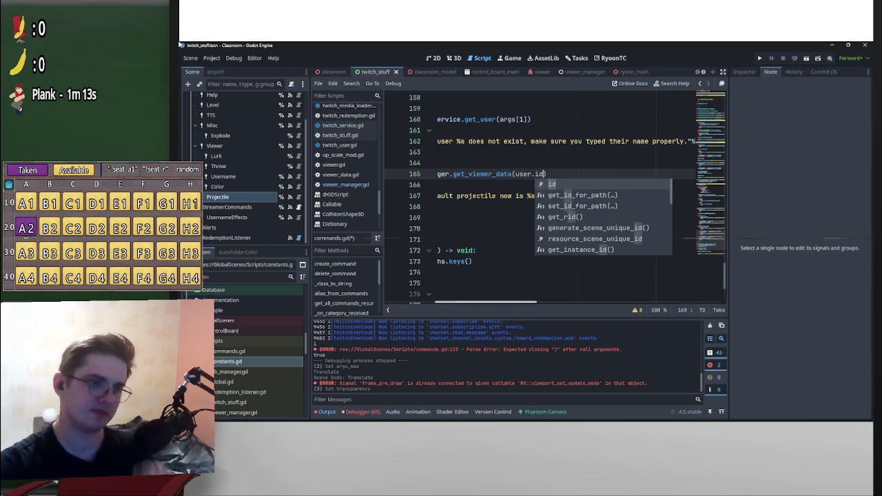
{"action": "left_click", "coordinate": [435, 282]}
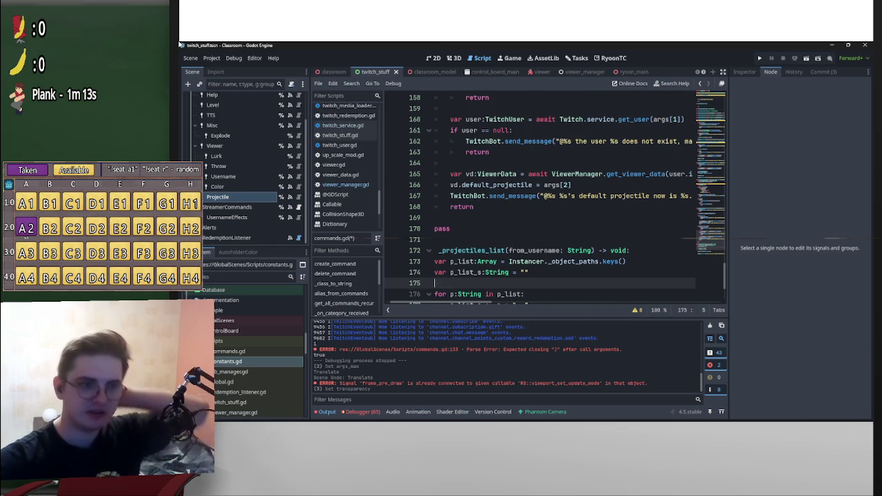
{"action": "key", "text": "ctrl+z"}
{"action": "key", "text": "ctrl+z"}
{"action": "key", "text": "ctrl+z"}
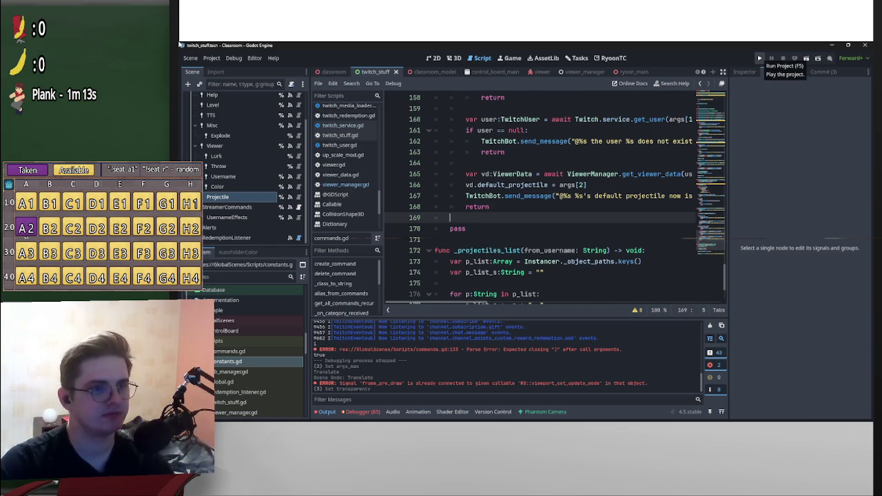
Launch the project and begin connecting to Twitch from the Twitch Connections screen.
{"action": "left_click", "coordinate": [759, 58]}
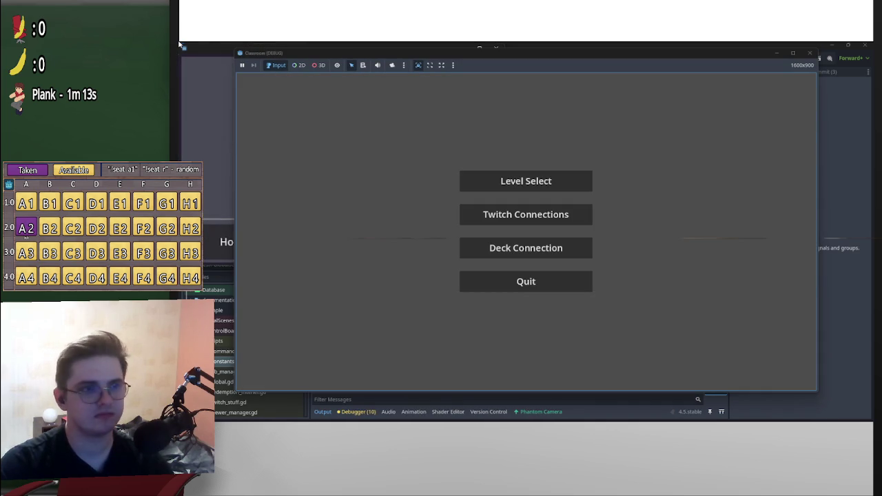
{"action": "left_click", "coordinate": [525, 214]}
{"action": "left_click", "coordinate": [503, 226]}
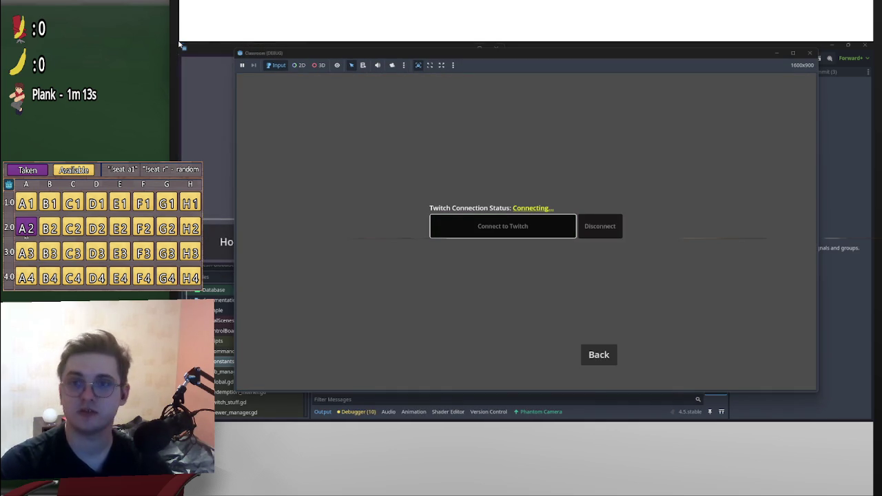
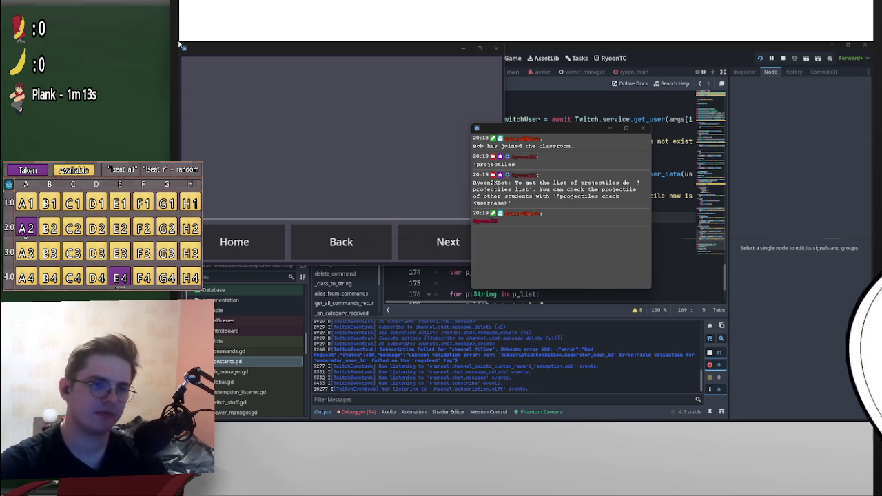
Return to the Godot editor and select the '?' help check on lines 125–127 in _on_projectile_command_received.
{"action": "left_click", "coordinate": [179, 44]}
{"action": "scroll", "coordinate": [551, 200], "scroll_direction": "up", "scroll_amount": 2}
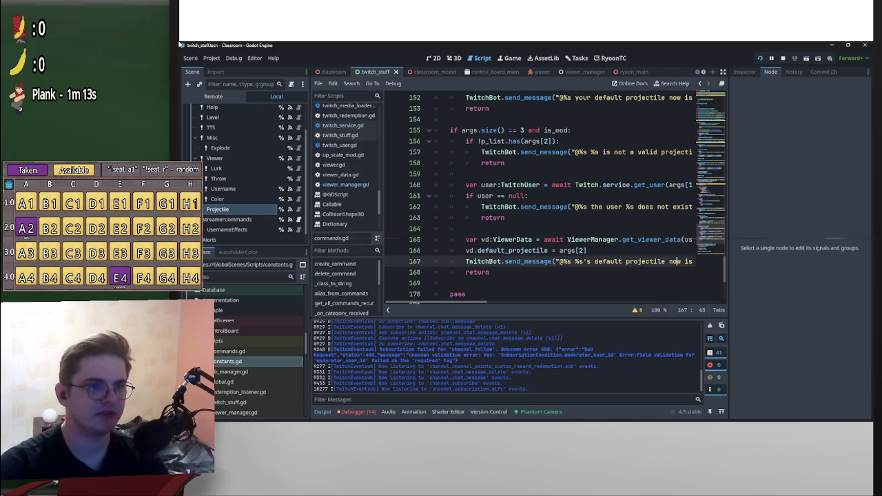
{"action": "scroll", "coordinate": [551, 200], "scroll_direction": "down", "scroll_amount": 3}
{"action": "scroll", "coordinate": [552, 200], "scroll_direction": "down", "scroll_amount": 1}
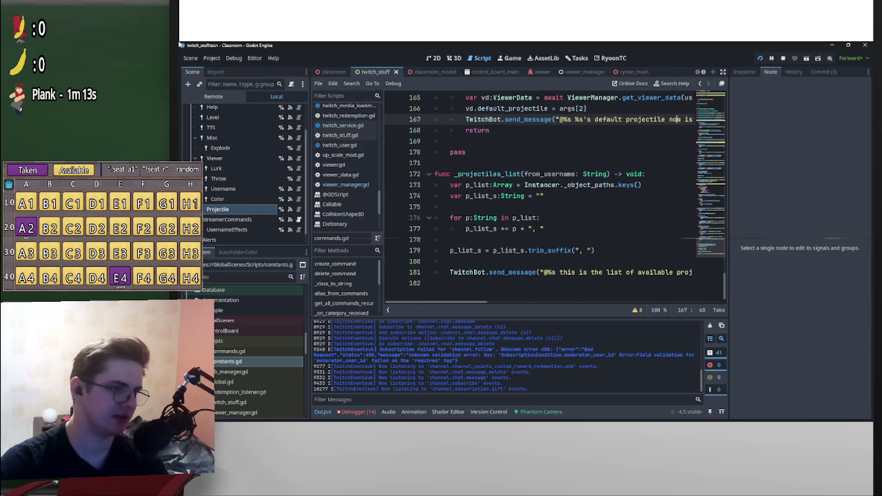
{"action": "scroll", "coordinate": [551, 199], "scroll_direction": "up", "scroll_amount": 6}
{"action": "scroll", "coordinate": [552, 200], "scroll_direction": "up", "scroll_amount": 9}
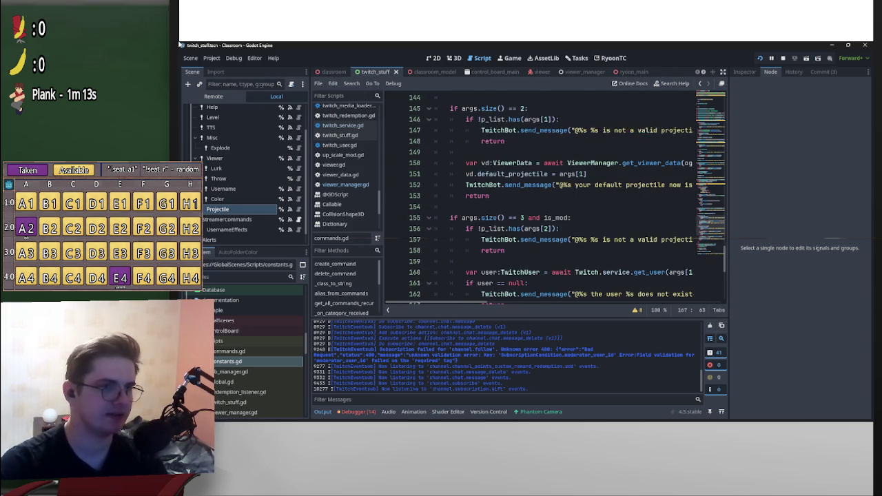
{"action": "scroll", "coordinate": [551, 200], "scroll_direction": "up", "scroll_amount": 4}
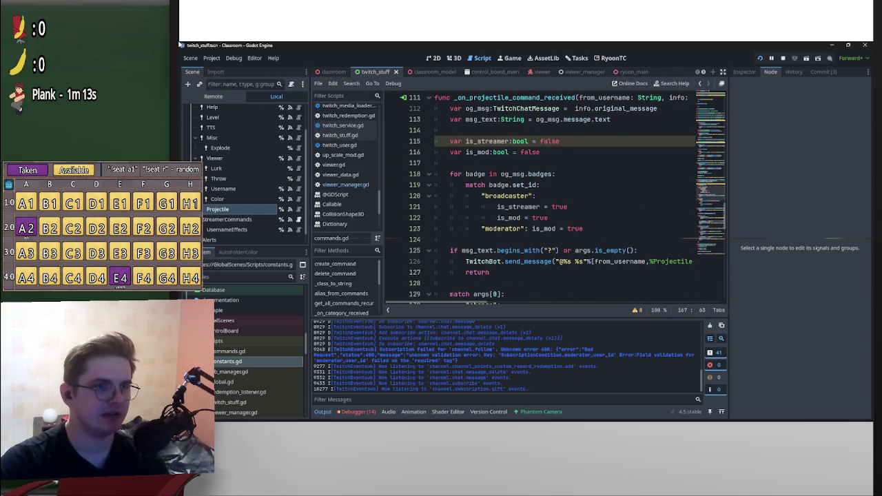
{"action": "scroll", "coordinate": [551, 200], "scroll_direction": "up", "scroll_amount": 1}
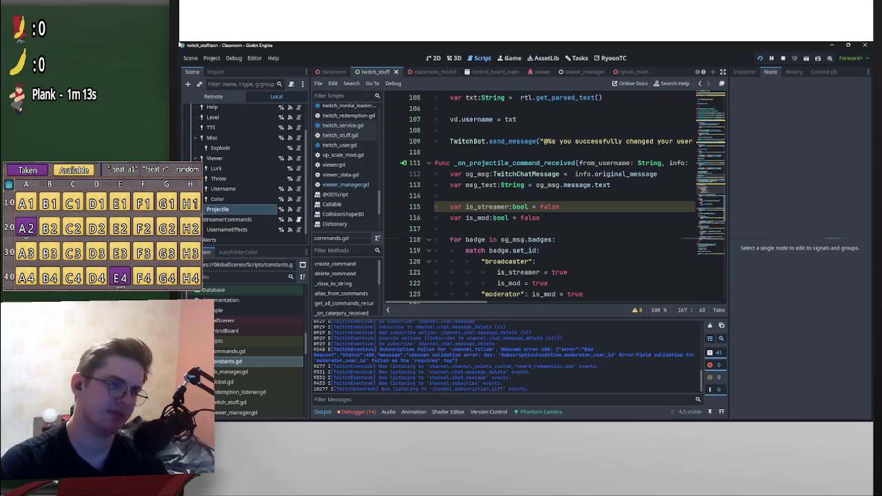
{"action": "scroll", "coordinate": [562, 200], "scroll_direction": "down", "scroll_amount": 1}
{"action": "scroll", "coordinate": [541, 237], "scroll_direction": "up", "scroll_amount": 1}
{"action": "scroll", "coordinate": [541, 238], "scroll_direction": "down", "scroll_amount": 2}
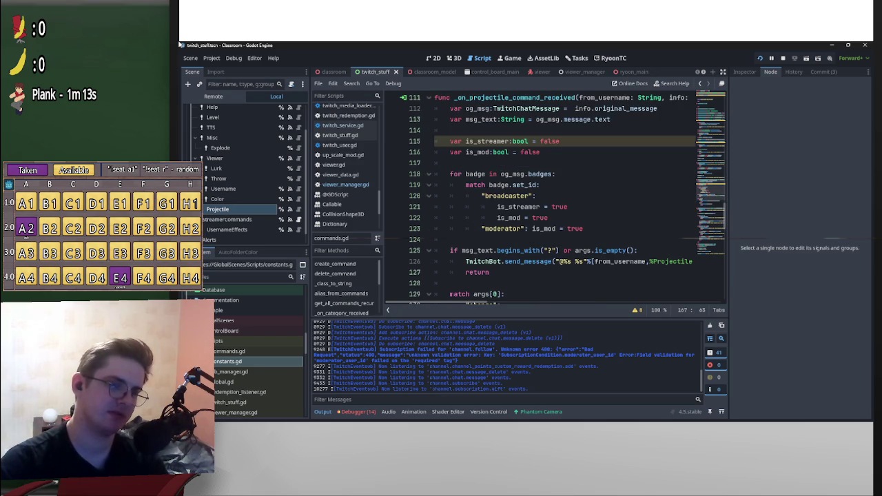
{"action": "scroll", "coordinate": [541, 238], "scroll_direction": "down", "scroll_amount": 2}
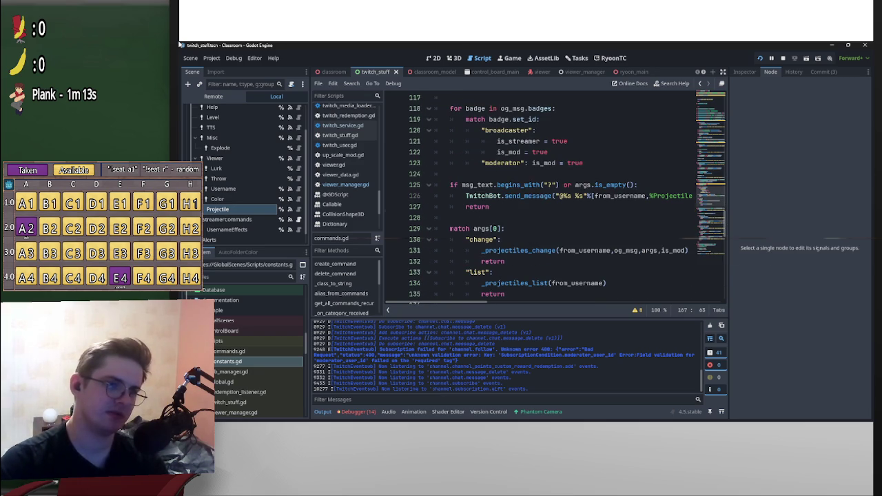
{"action": "left_click_drag", "start_coordinate": [491, 207], "coordinate": [450, 184]}
{"action": "scroll", "coordinate": [551, 199], "scroll_direction": "up", "scroll_amount": 2}
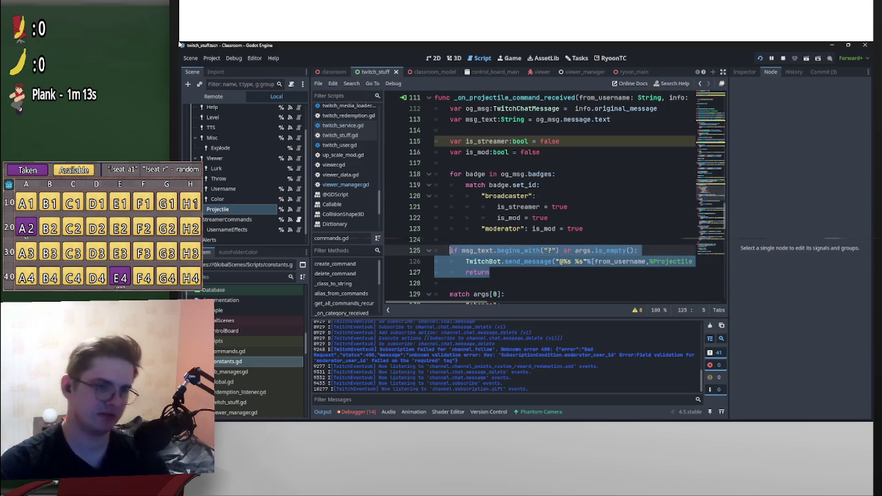
Cut the '?' help check and paste it on a new line right after msg_text is read.
{"action": "key", "text": "BackSpace"}
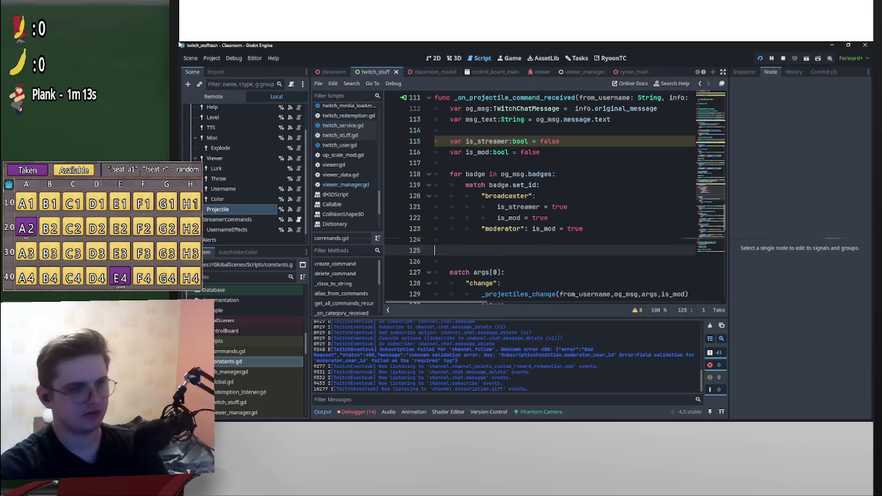
{"action": "key", "text": "BackSpace"}
{"action": "key", "text": "Up"}
{"action": "key", "text": "Up"}
{"action": "key", "text": "Up"}
{"action": "key", "text": "End"}
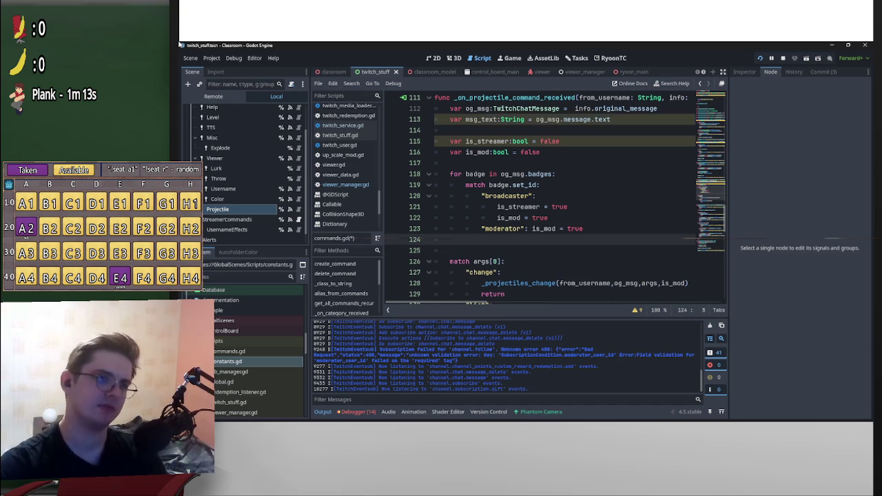
{"action": "key", "text": "Return"}
{"action": "key", "text": "Return"}
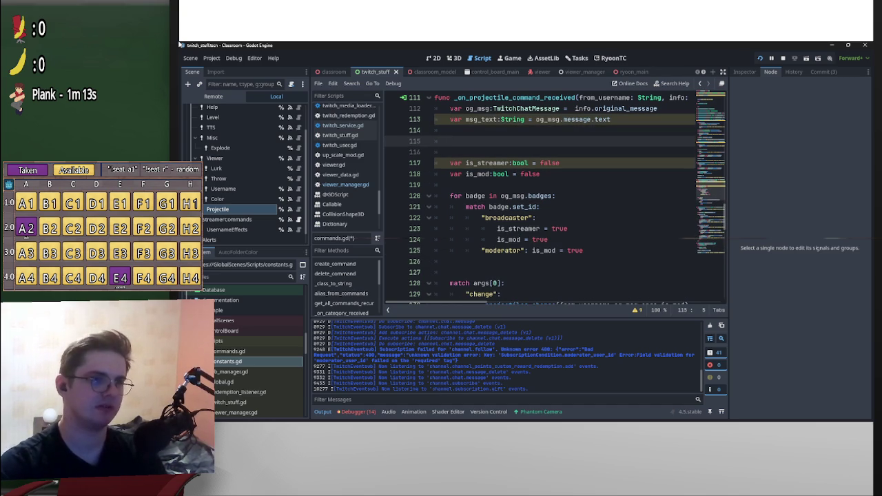
{"action": "key", "text": "ctrl+v"}
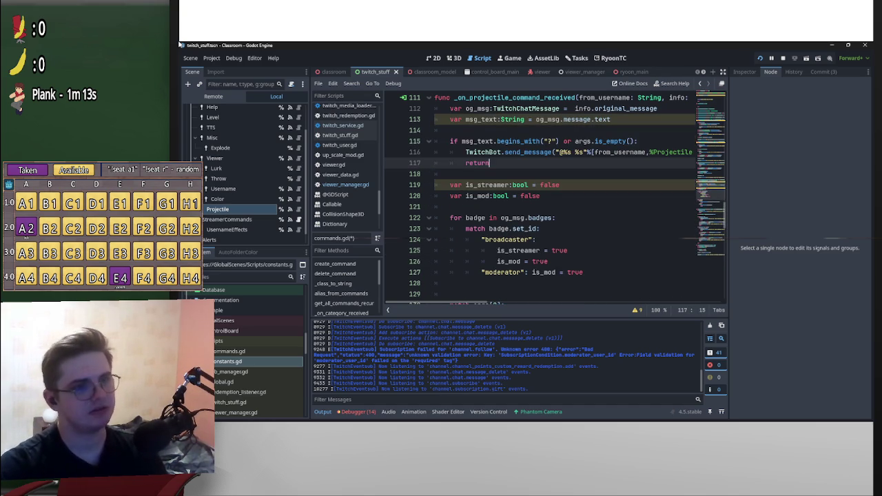
Comment out the moved help check with Ctrl+K and save the script.
{"action": "left_click", "coordinate": [456, 119], "text": "shift"}
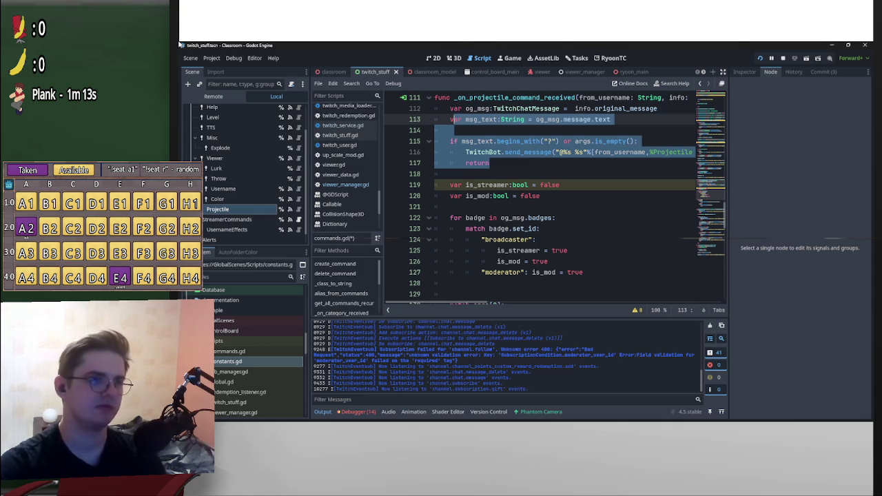
{"action": "left_click_drag", "start_coordinate": [455, 120], "coordinate": [450, 142]}
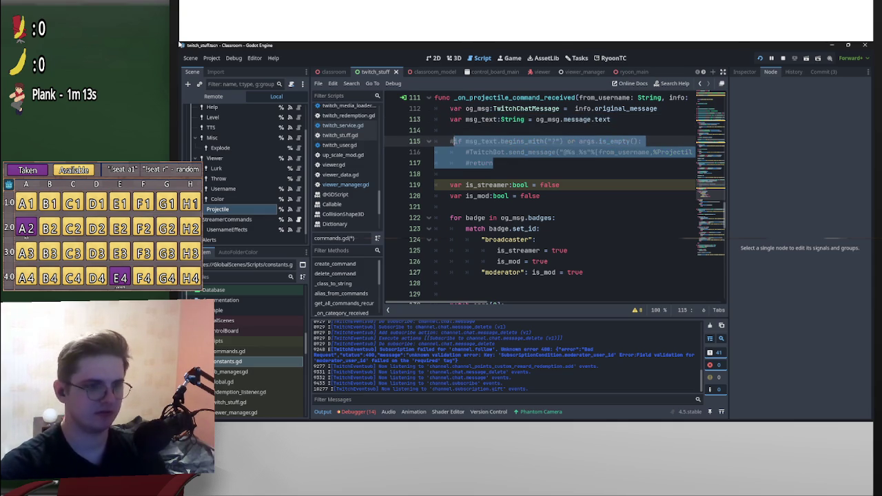
{"action": "key", "text": "ctrl+k"}
{"action": "key", "text": "BackSpace"}
{"action": "key", "text": "BackSpace"}
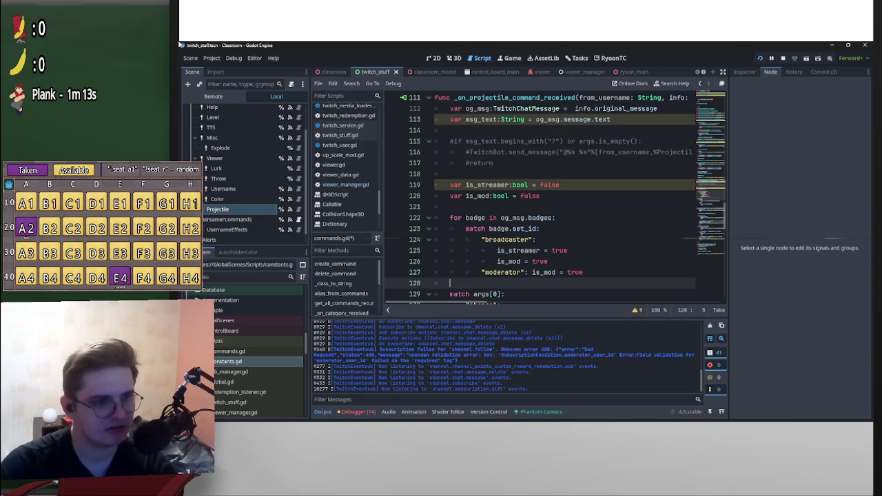
{"action": "key", "text": "Up"}
{"action": "key", "text": "Up"}
{"action": "key", "text": "Up"}
{"action": "key", "text": "ctrl+s"}
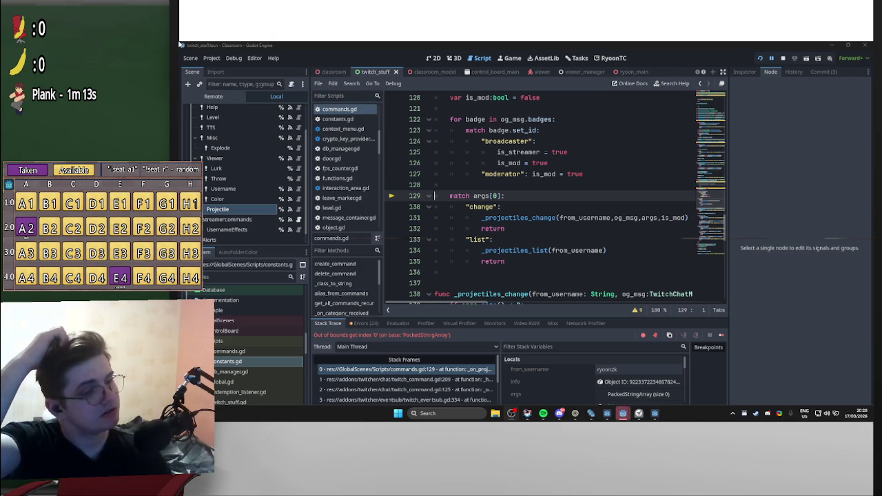
{"action": "scroll", "coordinate": [544, 199], "scroll_direction": "up", "scroll_amount": 2}
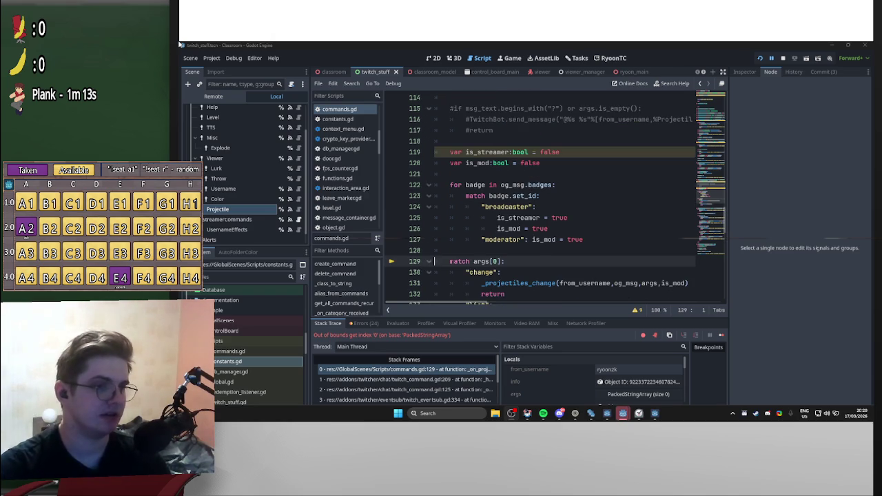
{"action": "scroll", "coordinate": [544, 200], "scroll_direction": "up", "scroll_amount": 2}
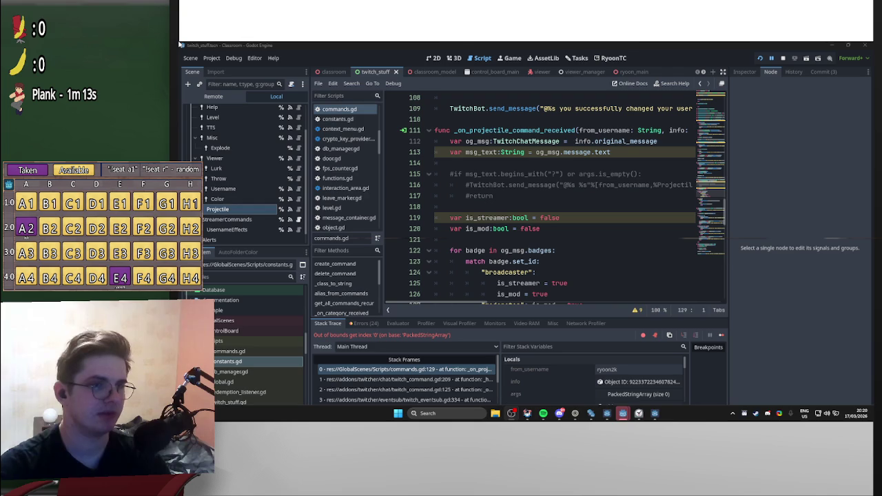
{"action": "scroll", "coordinate": [544, 200], "scroll_direction": "down", "scroll_amount": 2}
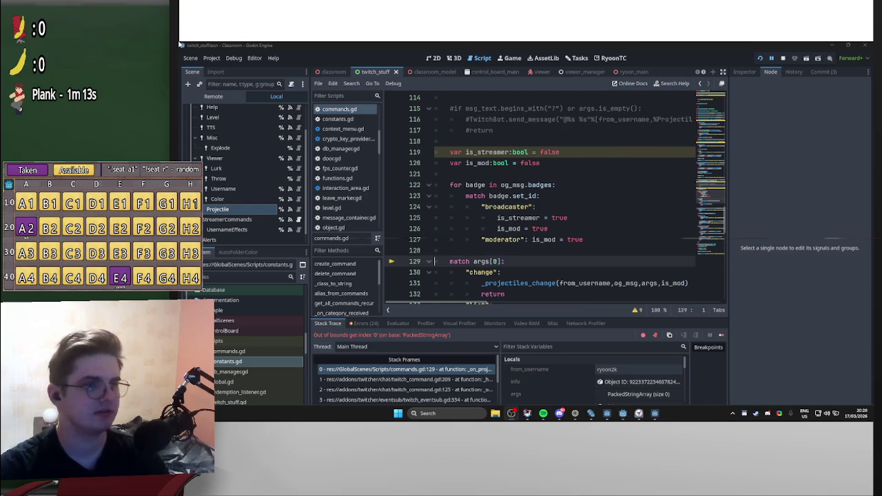
{"action": "scroll", "coordinate": [544, 200], "scroll_direction": "up", "scroll_amount": 2}
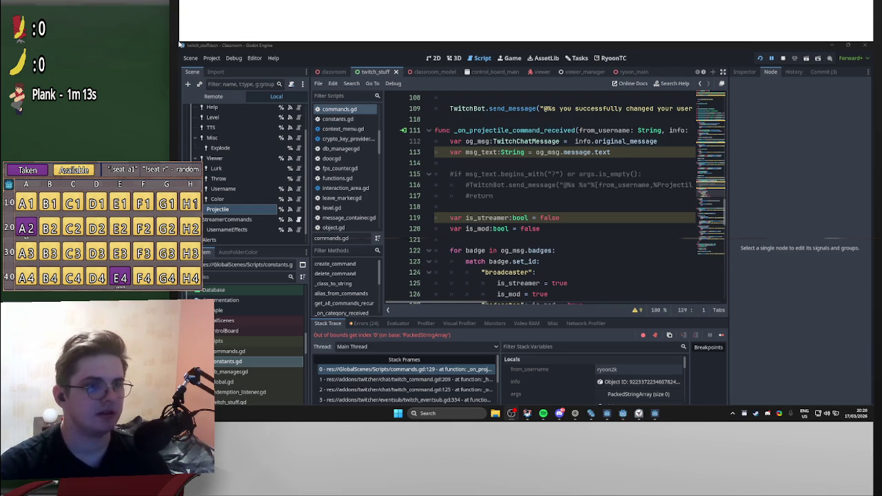
{"action": "scroll", "coordinate": [544, 200], "scroll_direction": "down", "scroll_amount": 3}
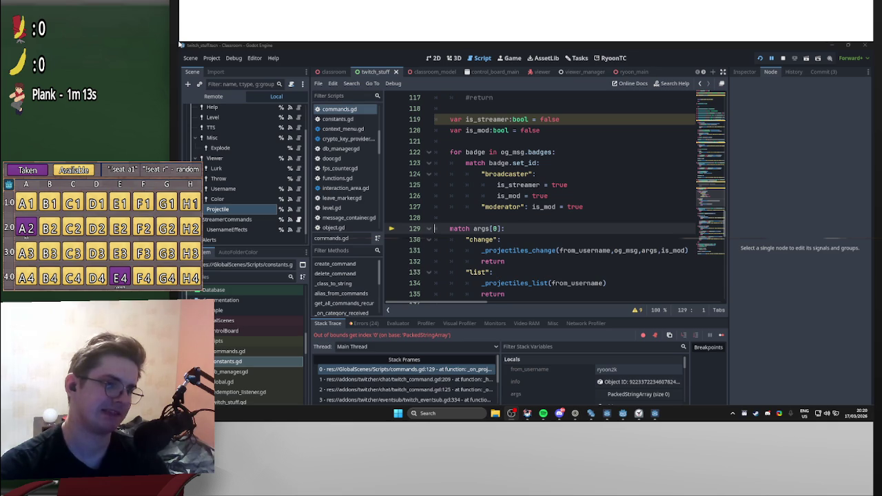
{"action": "scroll", "coordinate": [545, 200], "scroll_direction": "up", "scroll_amount": 3}
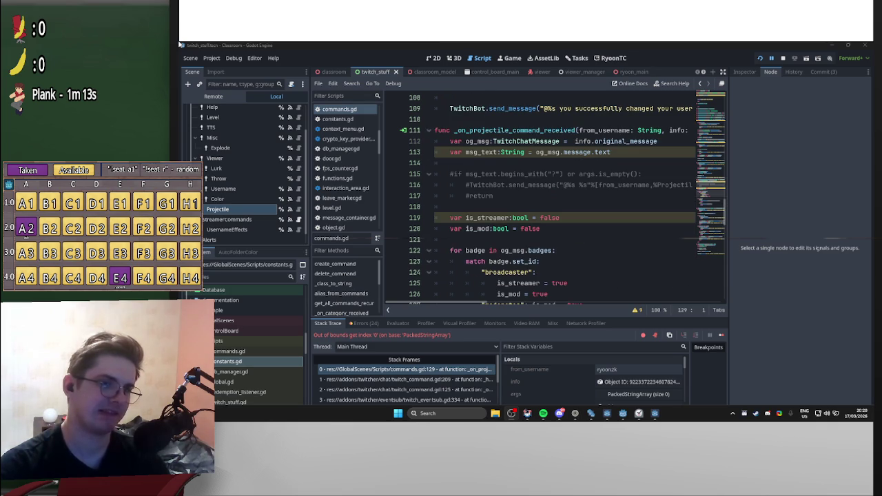
{"action": "scroll", "coordinate": [564, 197], "scroll_direction": "right", "scroll_amount": 5}
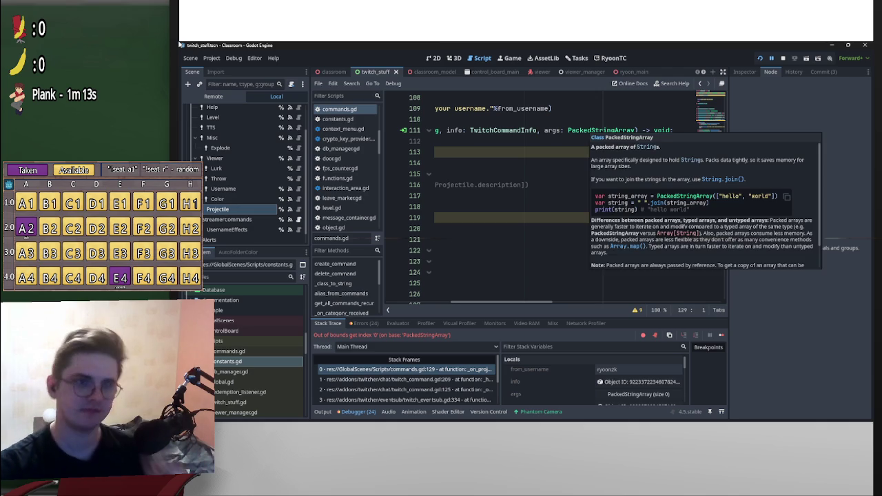
Read the PackedStringArray documentation from the tooltip, then switch to DB Browser for SQLite.
{"action": "left_click", "coordinate": [600, 130], "text": "ctrl"}
{"action": "scroll", "coordinate": [557, 200], "scroll_direction": "down", "scroll_amount": 6}
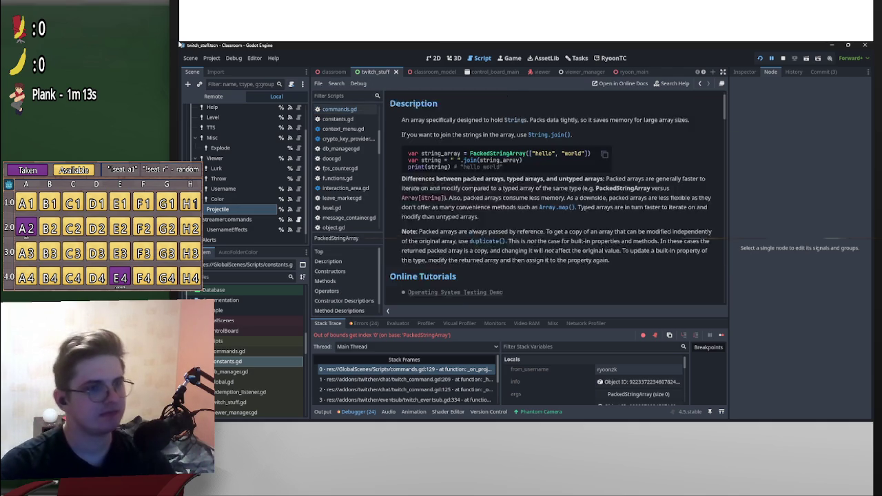
{"action": "scroll", "coordinate": [557, 200], "scroll_direction": "down", "scroll_amount": 8}
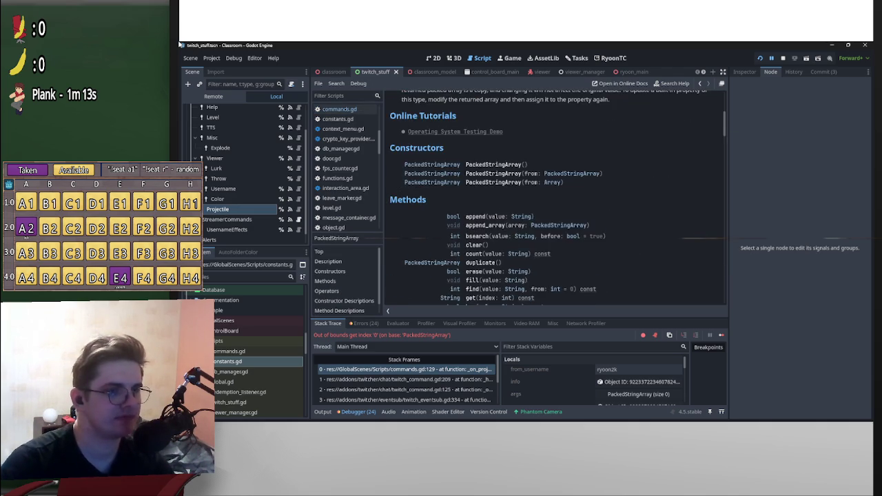
{"action": "scroll", "coordinate": [557, 199], "scroll_direction": "down", "scroll_amount": 5}
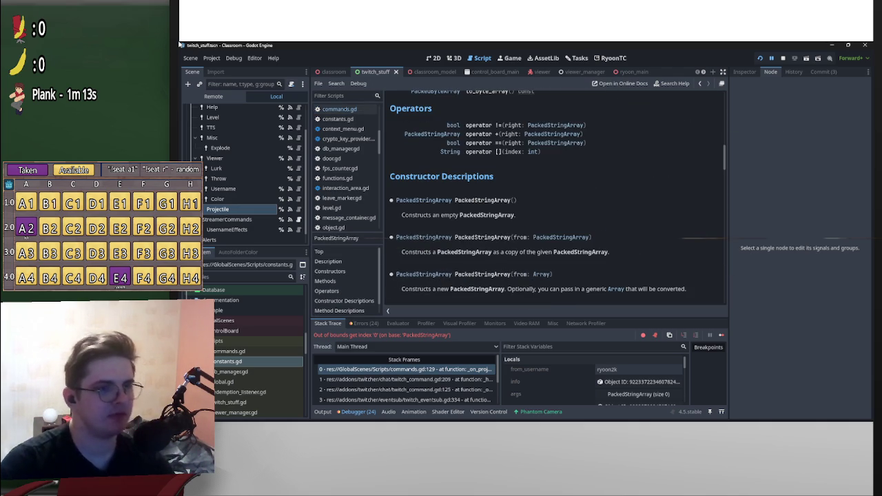
{"action": "scroll", "coordinate": [557, 200], "scroll_direction": "up", "scroll_amount": 4}
{"action": "scroll", "coordinate": [557, 200], "scroll_direction": "up", "scroll_amount": 15}
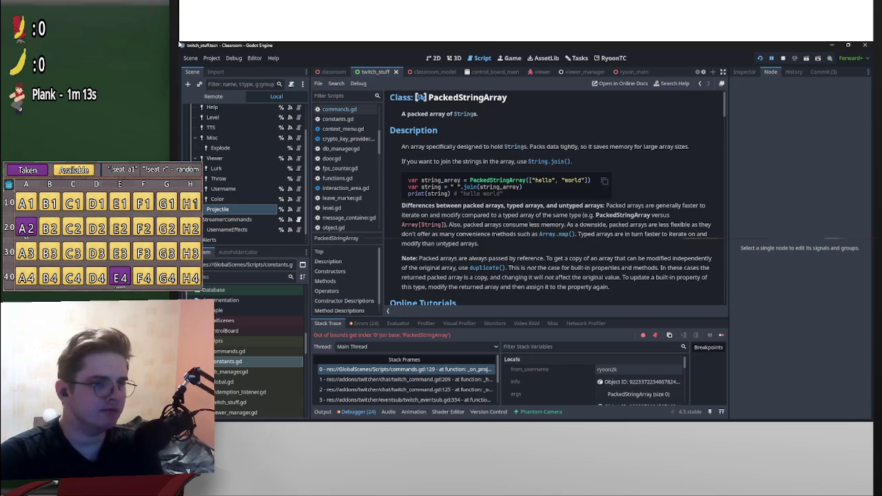
{"action": "scroll", "coordinate": [556, 200], "scroll_direction": "down", "scroll_amount": 2}
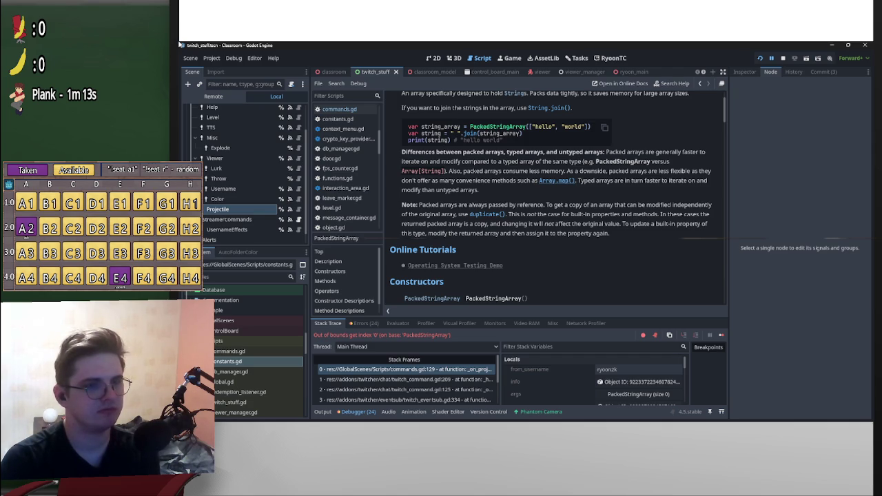
{"action": "key", "text": "alt+Tab"}
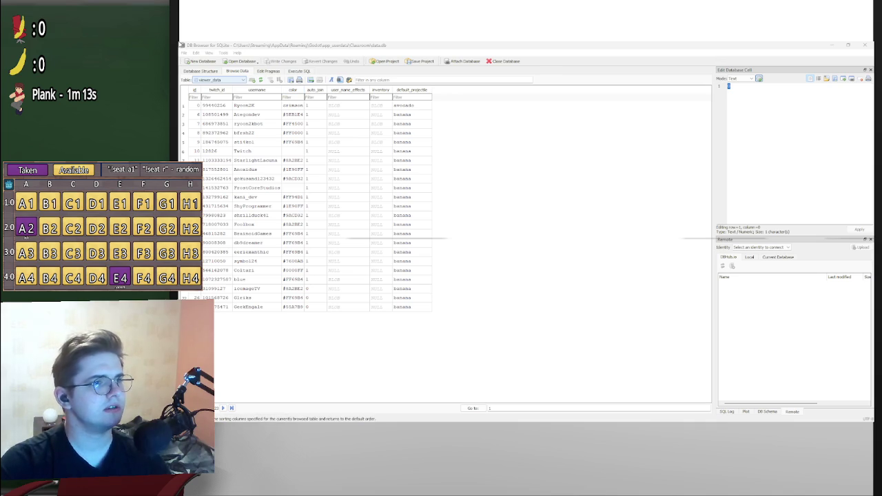
Change row 3's default_projectile from banana to crate, then close DB Browser saving the changes.
{"action": "key", "text": "F5"}
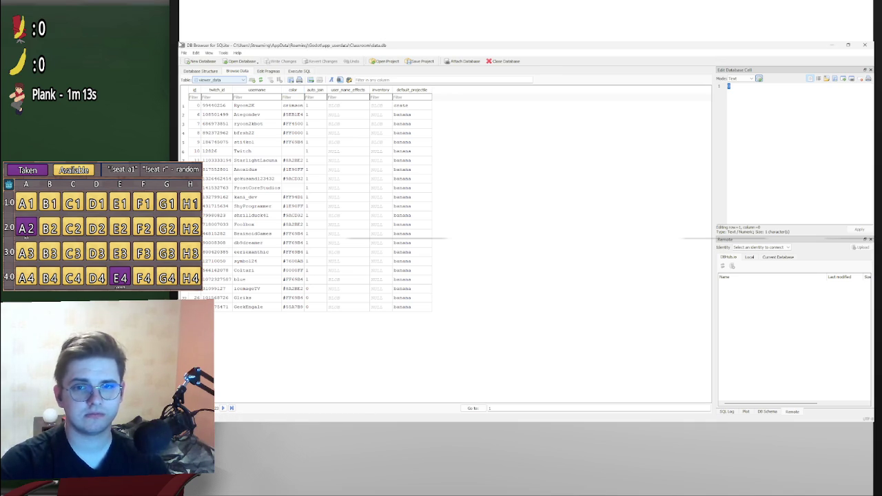
{"action": "key", "text": "alt+Tab"}
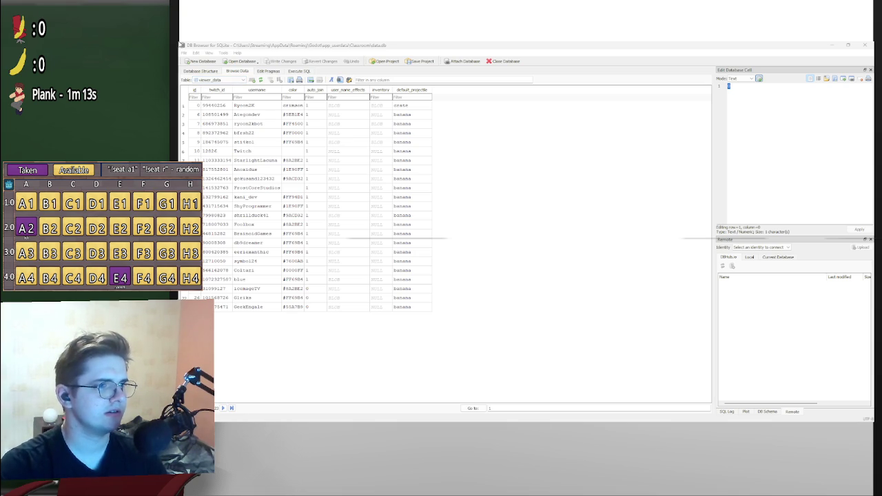
{"action": "left_click", "coordinate": [248, 123]}
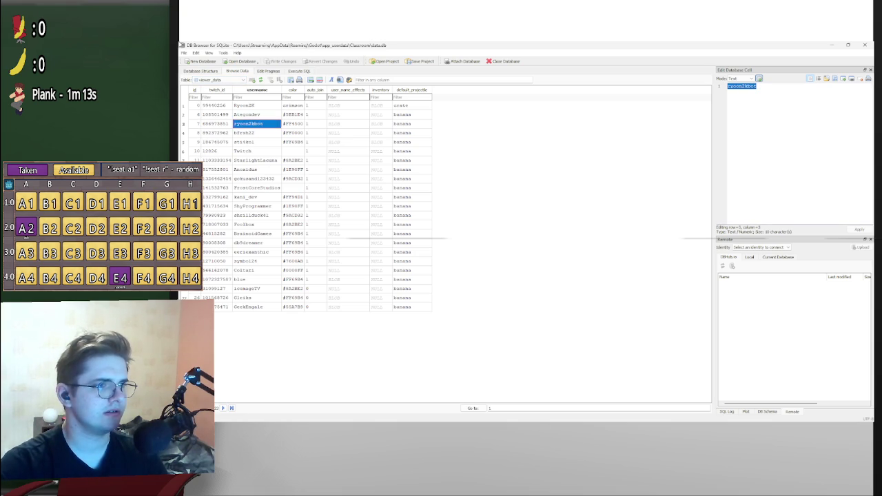
{"action": "right_click", "coordinate": [257, 123]}
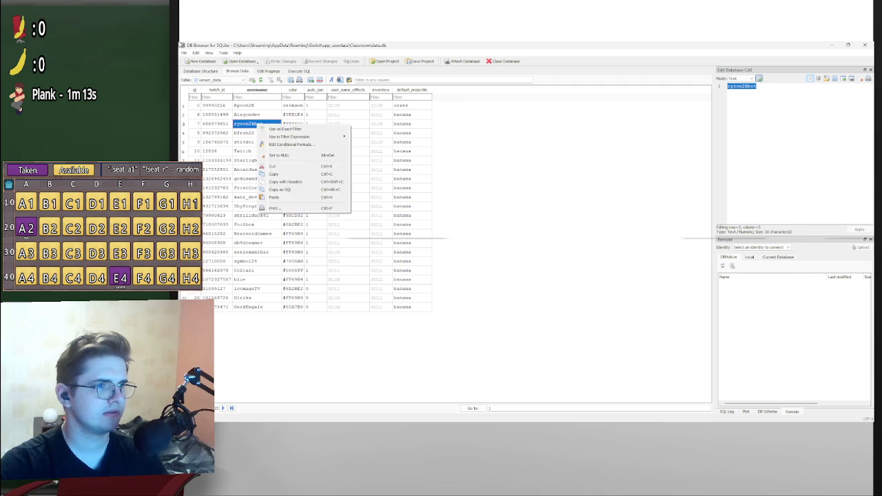
{"action": "key", "text": "F2"}
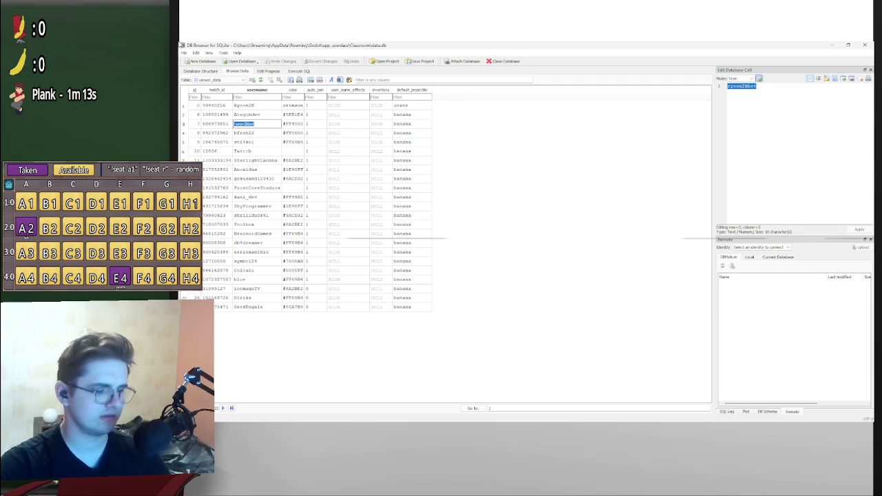
{"action": "key", "text": "Return"}
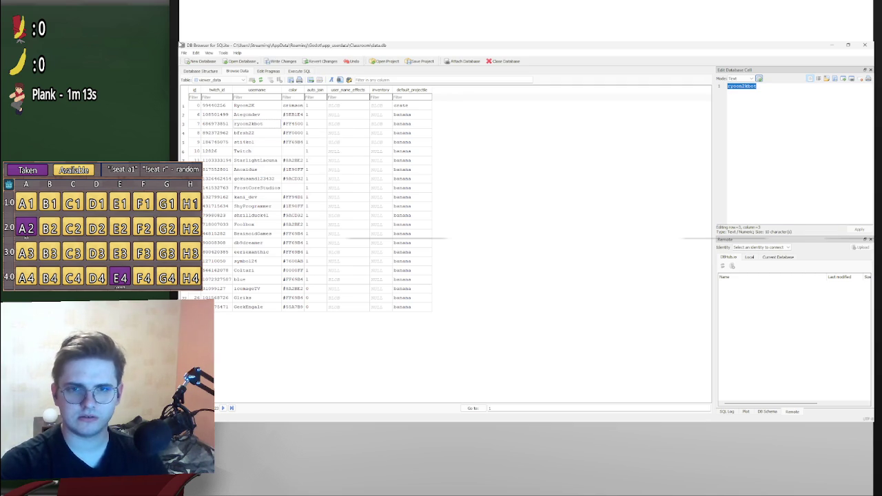
{"action": "key", "text": "alt+Tab"}
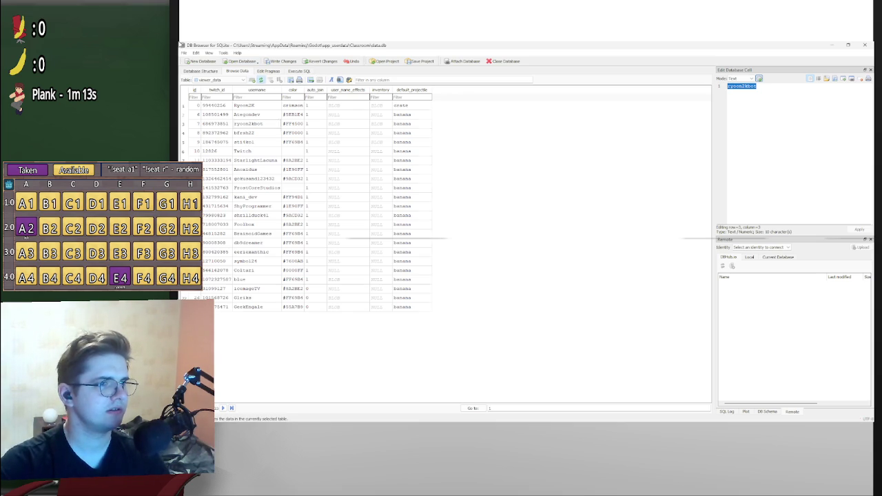
{"action": "key", "text": "F5"}
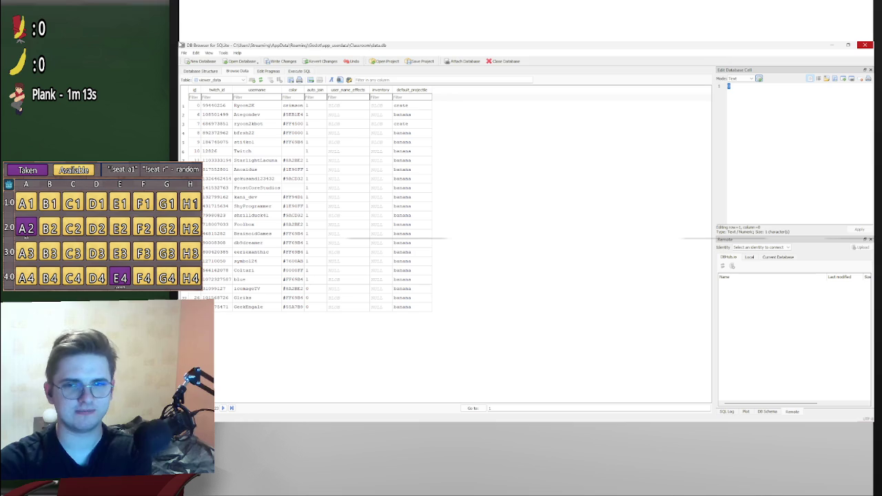
{"action": "left_click", "coordinate": [864, 46]}
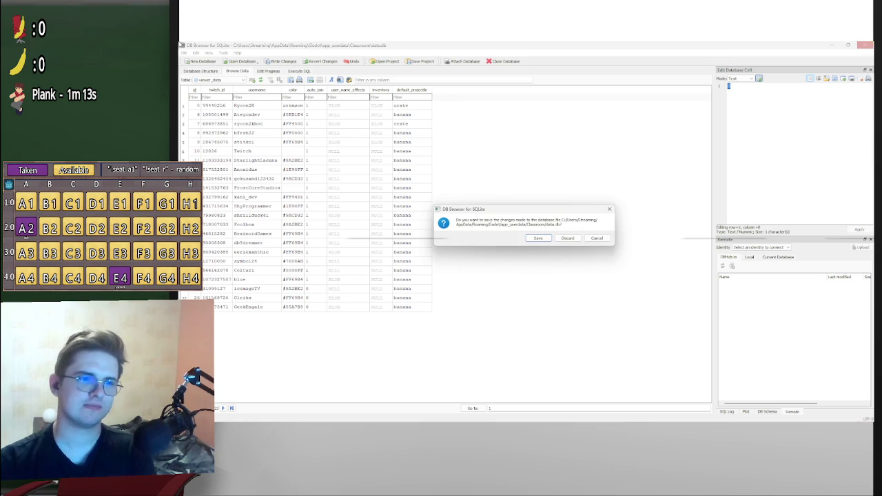
{"action": "key", "text": "Return"}
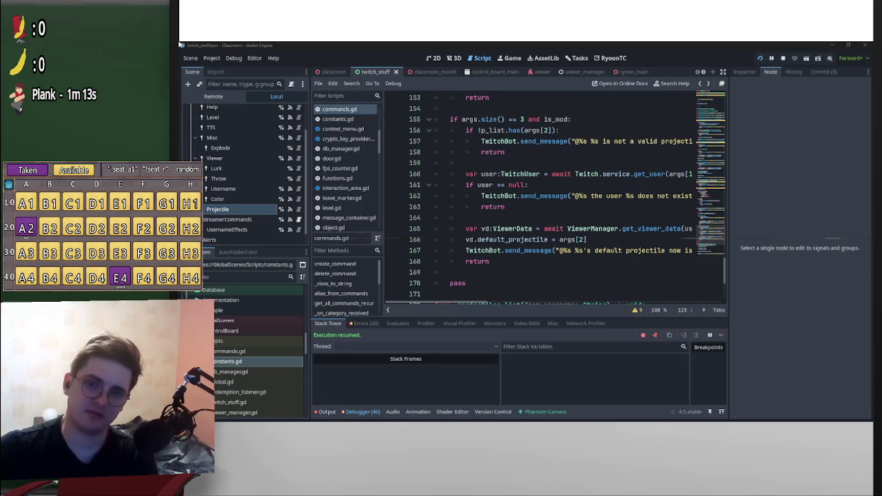
Move 'msg_text.begins_with("?") or' into line 115's if condition, drop the '#', and save commands.gd.
{"action": "key", "text": "Up"}
{"action": "key", "text": "Up"}
{"action": "key", "text": "Up"}
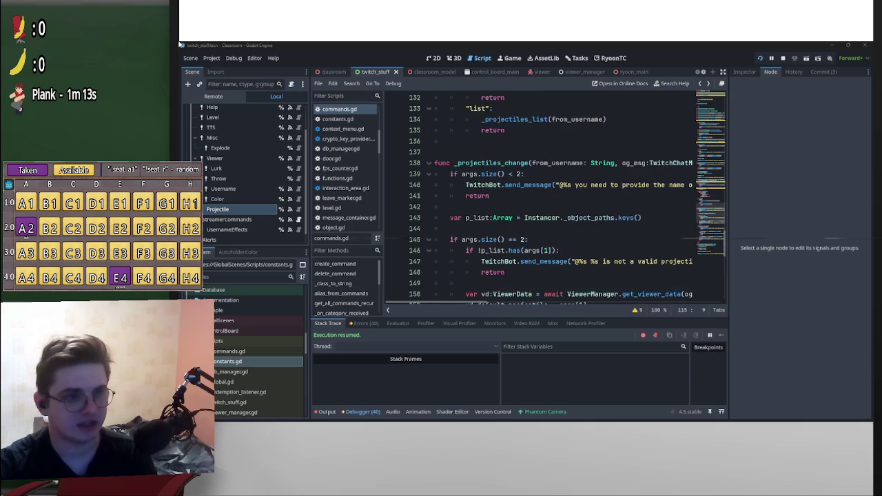
{"action": "key", "text": "Up"}
{"action": "key", "text": "Up"}
{"action": "key", "text": "Up"}
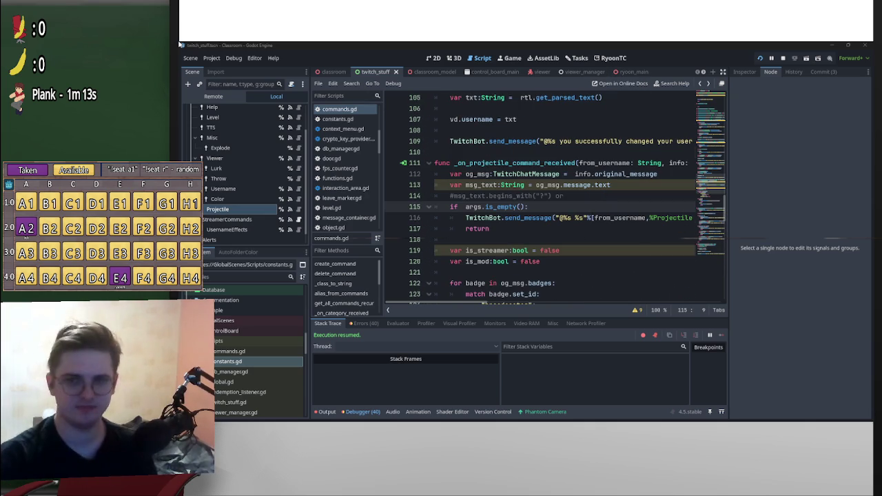
{"action": "scroll", "coordinate": [551, 200], "scroll_direction": "down", "scroll_amount": 5}
{"action": "scroll", "coordinate": [552, 199], "scroll_direction": "up", "scroll_amount": 4}
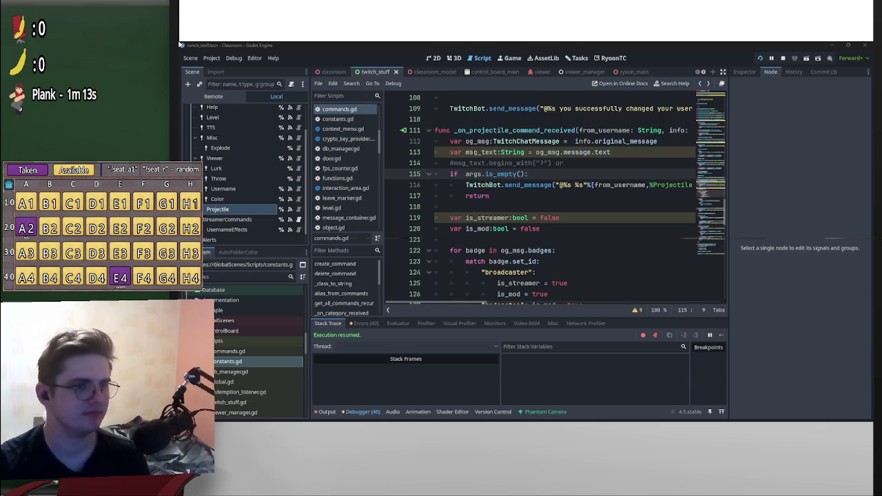
{"action": "mouse_move", "coordinate": [564, 163]}
{"action": "left_mouse_down"}
{"action": "mouse_move", "coordinate": [482, 172]}
{"action": "mouse_move", "coordinate": [453, 163]}
{"action": "mouse_move", "coordinate": [461, 174]}
{"action": "left_mouse_up"}
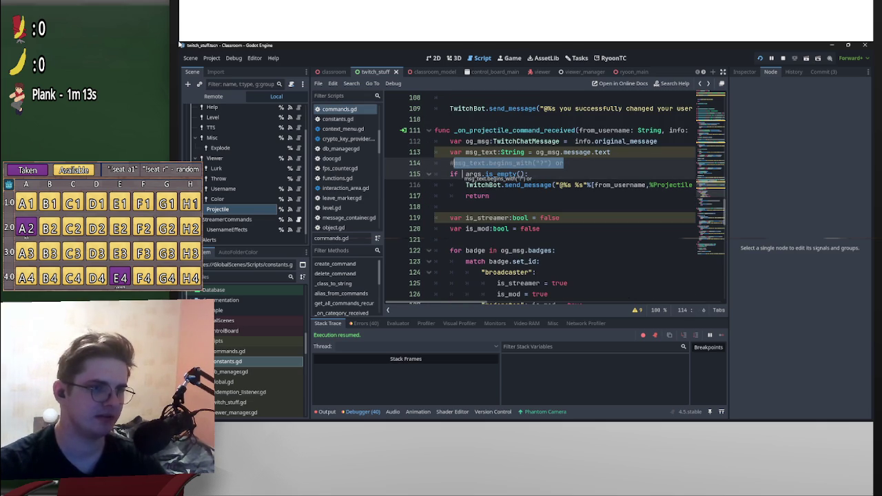
{"action": "left_click_drag", "start_coordinate": [462, 174], "coordinate": [460, 174]}
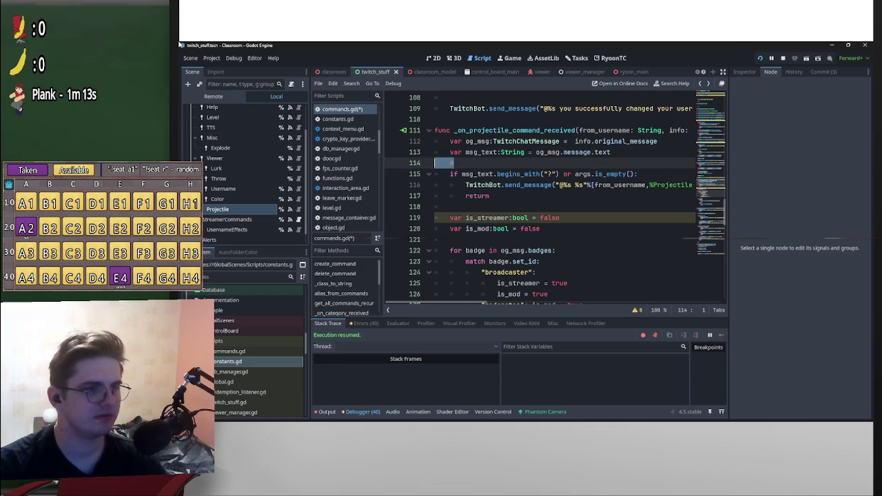
{"action": "key", "text": "BackSpace"}
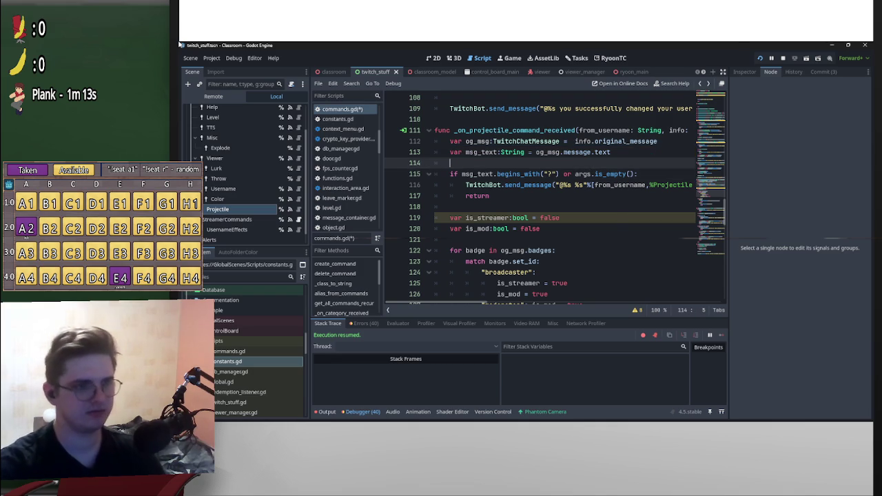
{"action": "key", "text": "ctrl+s"}
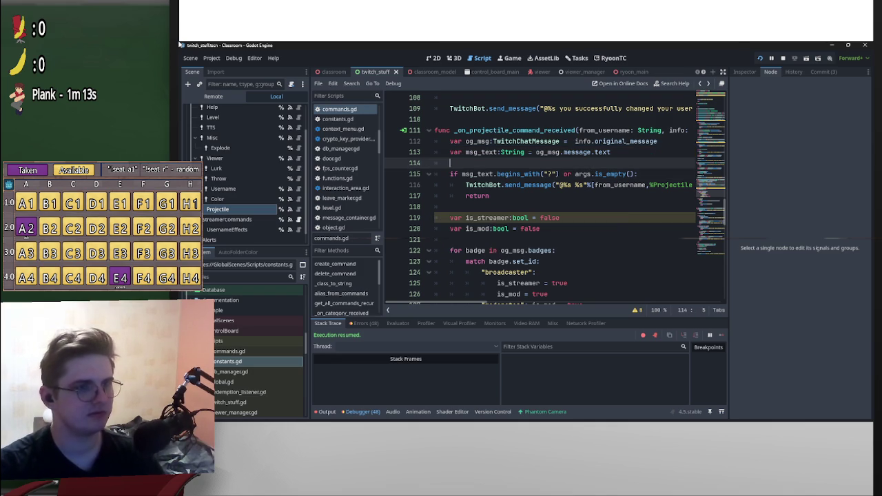
Scroll down to review the moderator branch that sets another user's default projectile.
{"action": "scroll", "coordinate": [554, 200], "scroll_direction": "down", "scroll_amount": 15}
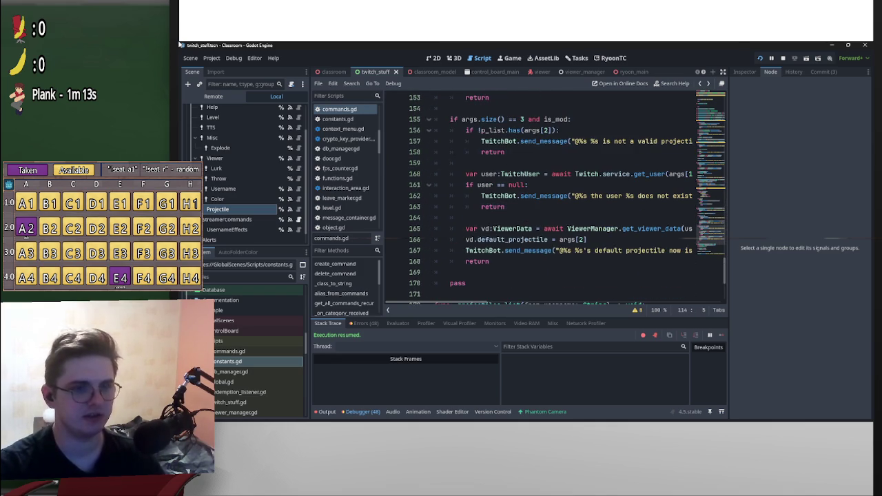
{"action": "mouse_move", "coordinate": [648, 228]}
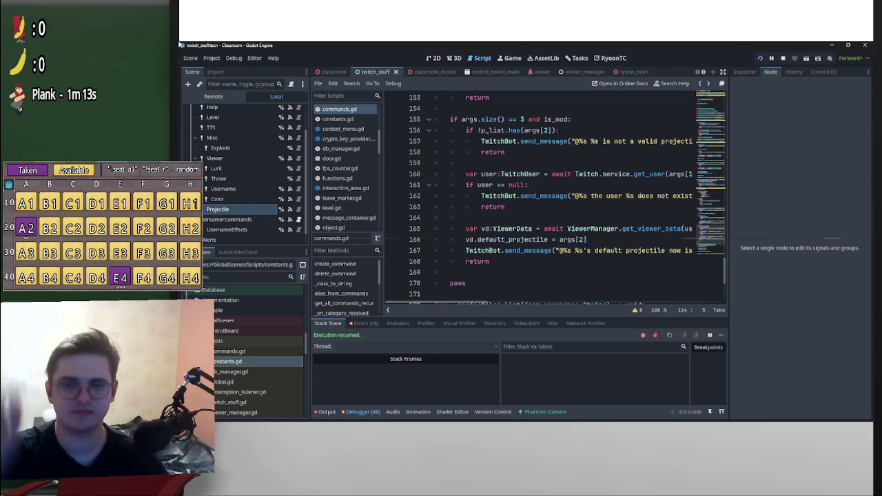
{"action": "mouse_move", "coordinate": [702, 174]}
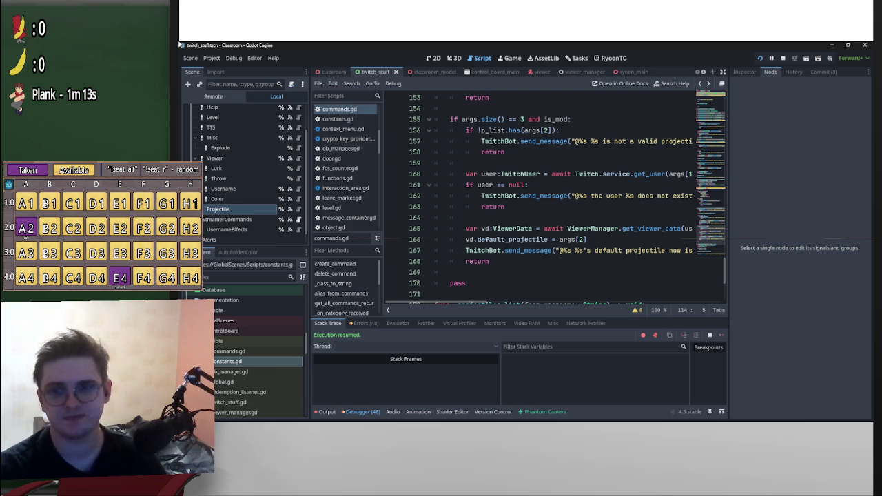
{"action": "scroll", "coordinate": [551, 200], "scroll_direction": "down", "scroll_amount": 2}
{"action": "scroll", "coordinate": [551, 200], "scroll_direction": "up", "scroll_amount": 3}
{"action": "mouse_move", "coordinate": [538, 175]}
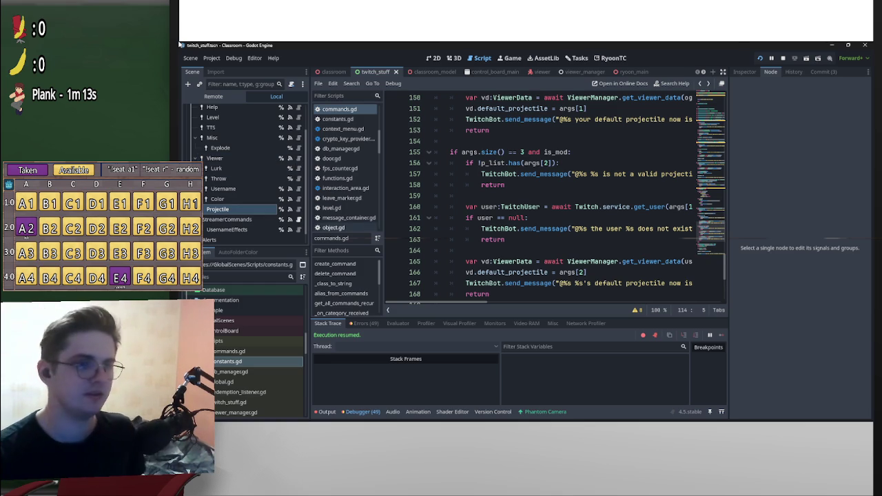
Delete the unused is_streamer declaration and its assignment line.
{"action": "scroll", "coordinate": [552, 200], "scroll_direction": "down", "scroll_amount": 3}
{"action": "scroll", "coordinate": [551, 200], "scroll_direction": "up", "scroll_amount": 11}
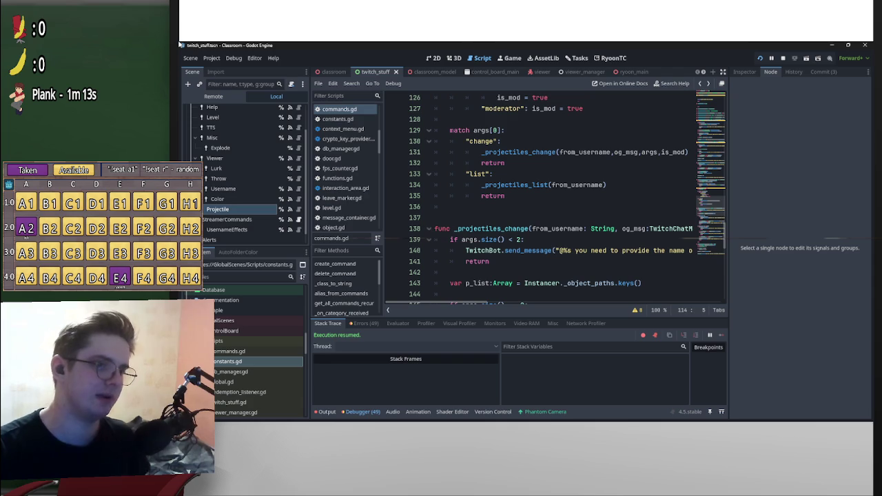
{"action": "scroll", "coordinate": [555, 199], "scroll_direction": "up", "scroll_amount": 7}
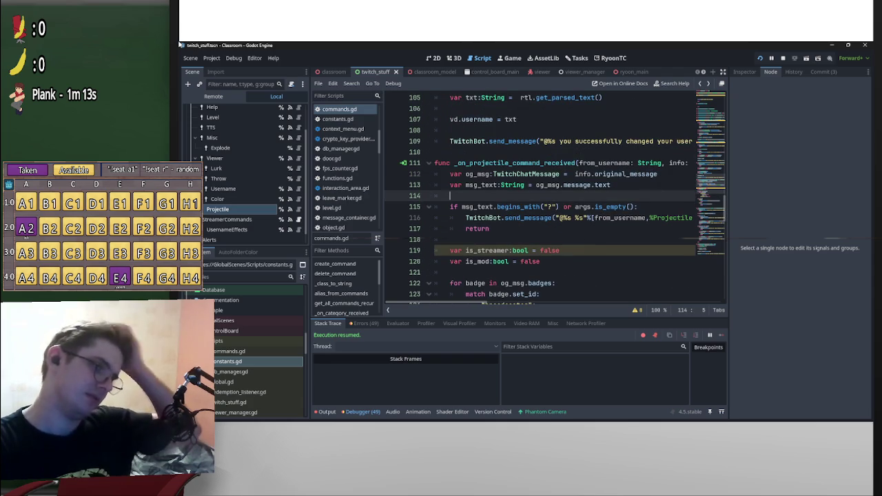
{"action": "scroll", "coordinate": [555, 198], "scroll_direction": "down", "scroll_amount": 3}
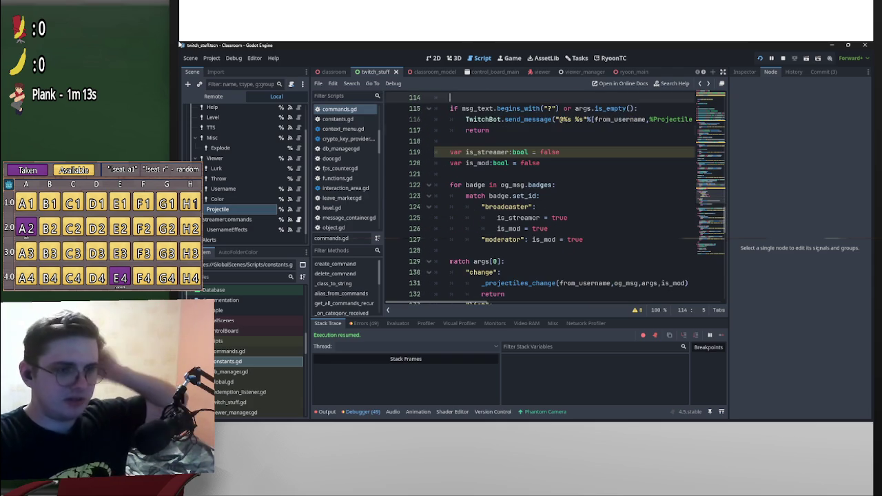
{"action": "left_click_drag", "start_coordinate": [559, 152], "coordinate": [435, 151]}
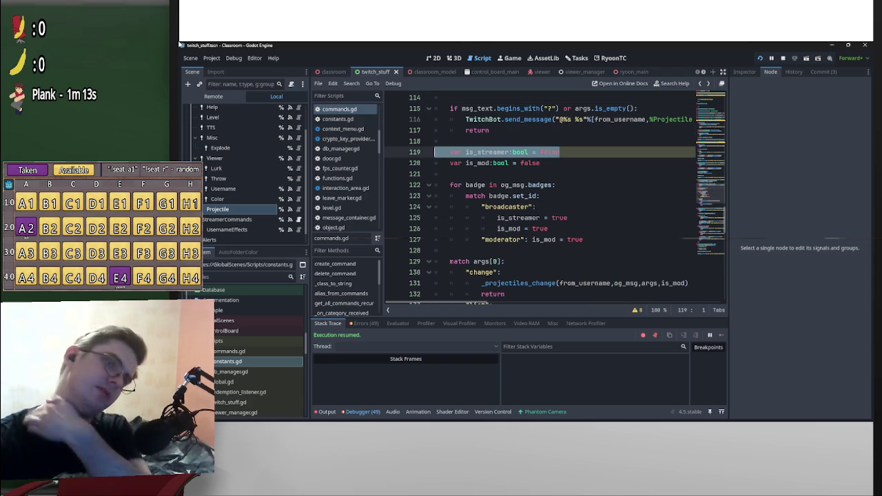
{"action": "key", "text": "BackSpace"}
{"action": "key", "text": "BackSpace"}
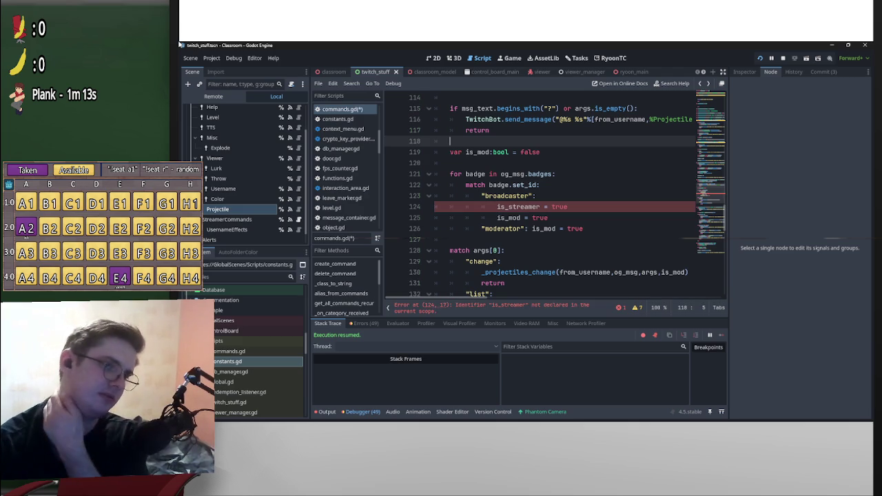
{"action": "left_click_drag", "start_coordinate": [568, 207], "coordinate": [496, 207]}
{"action": "key", "text": "shift+Home"}
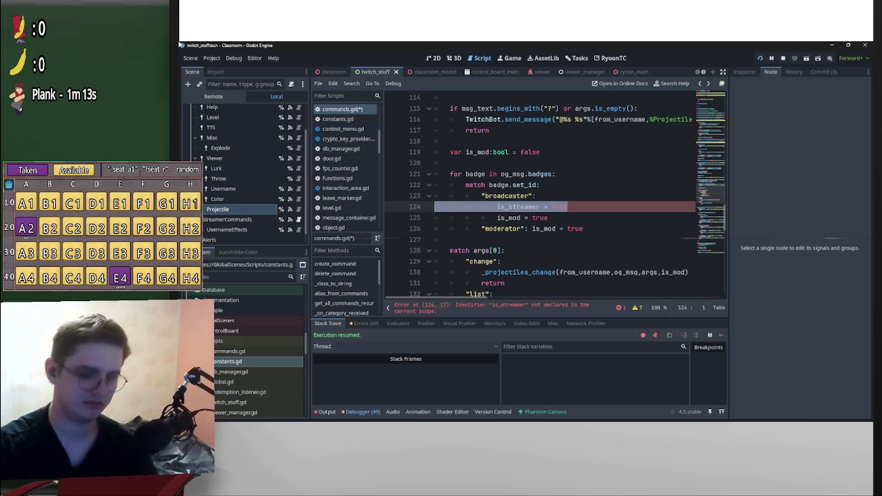
{"action": "key", "text": "BackSpace"}
{"action": "key", "text": "BackSpace"}
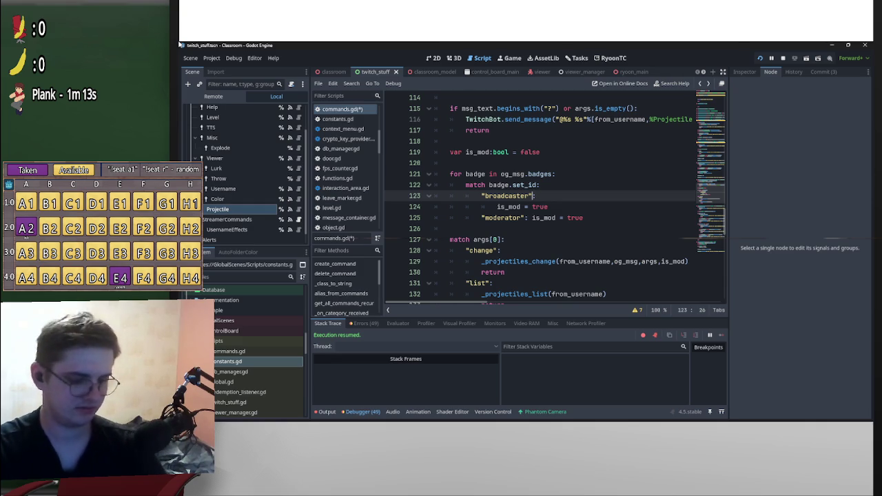
Merge moderator into the broadcaster match pattern and delete the broken leftover lines 124–125.
{"action": "type", "text": ","}
{"action": "key", "text": "Escape"}
{"action": "key", "text": "Down"}
{"action": "key", "text": "Down"}
{"action": "key", "text": "ctrl+shift+Left"}
{"action": "key", "text": "ctrl+shift+Left"}
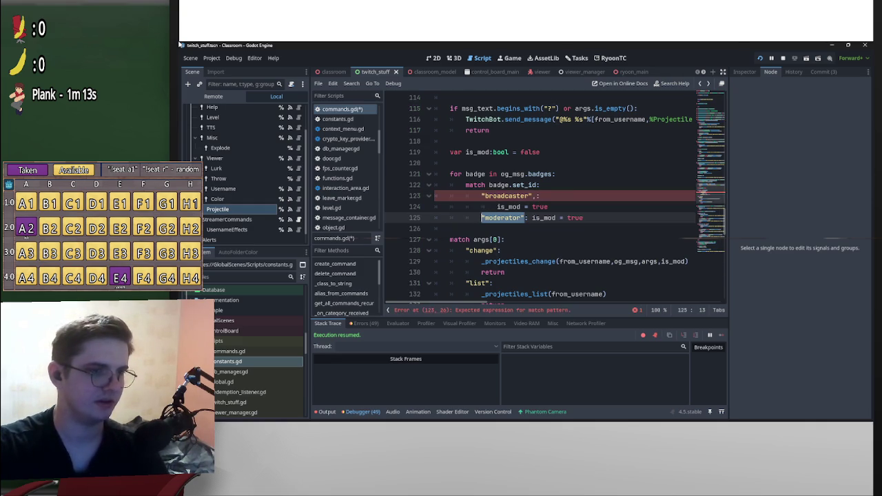
{"action": "mouse_move", "coordinate": [536, 197]}
{"action": "left_mouse_down"}
{"action": "mouse_move", "coordinate": [497, 207]}
{"action": "mouse_move", "coordinate": [587, 196]}
{"action": "left_mouse_up"}
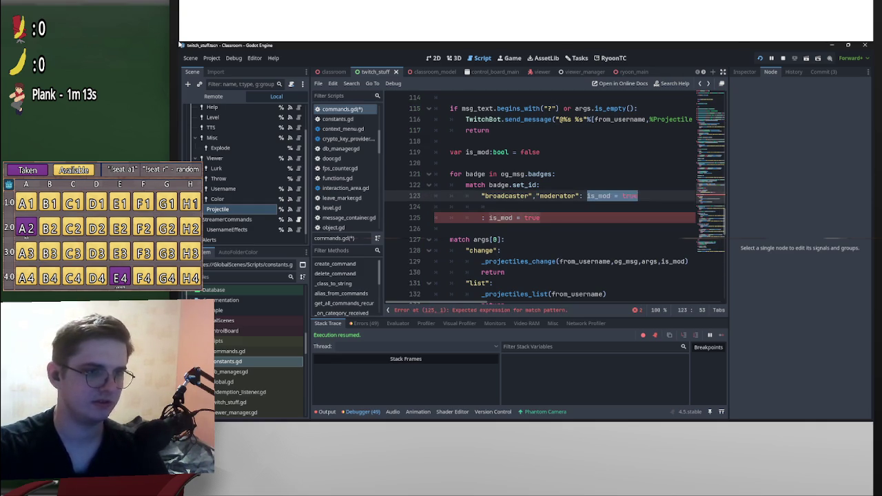
{"action": "left_click_drag", "start_coordinate": [435, 228], "coordinate": [435, 207]}
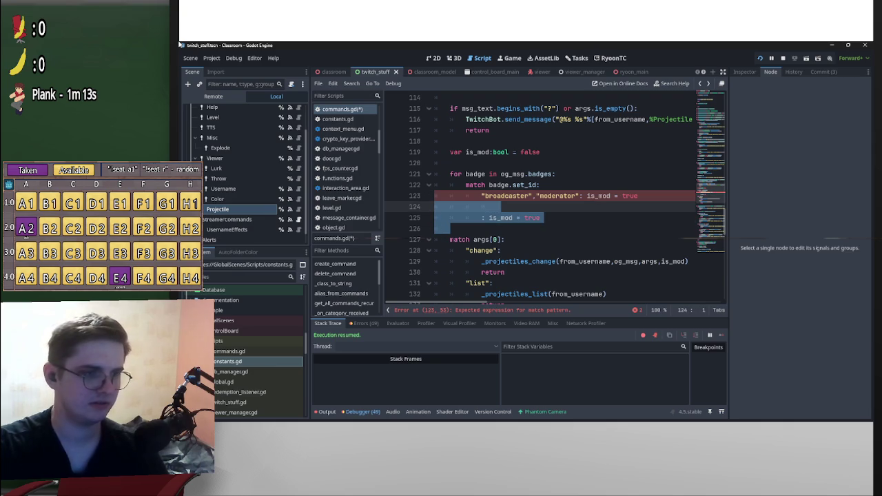
{"action": "left_click_drag", "start_coordinate": [541, 218], "coordinate": [435, 207]}
{"action": "key", "text": "BackSpace"}
{"action": "key", "text": "BackSpace"}
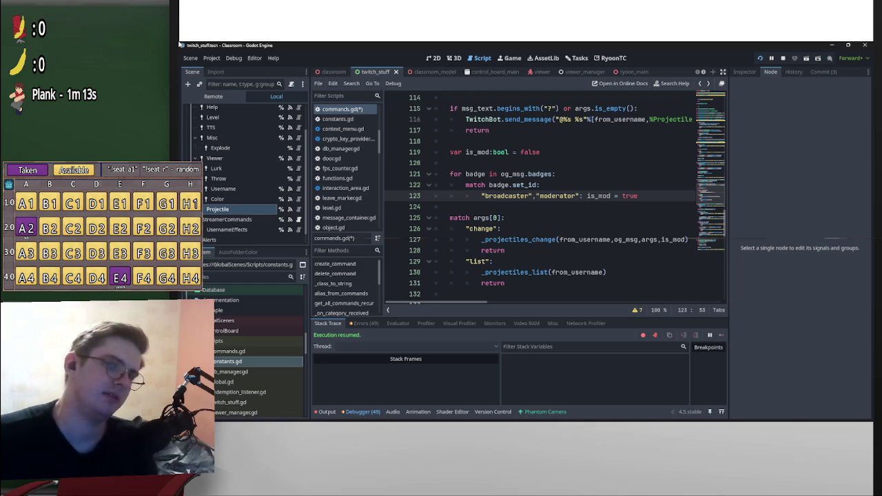
Fold the projectile handler, change and list functions and add a blank line after the list function.
{"action": "scroll", "coordinate": [552, 200], "scroll_direction": "down", "scroll_amount": 4}
{"action": "scroll", "coordinate": [552, 200], "scroll_direction": "up", "scroll_amount": 7}
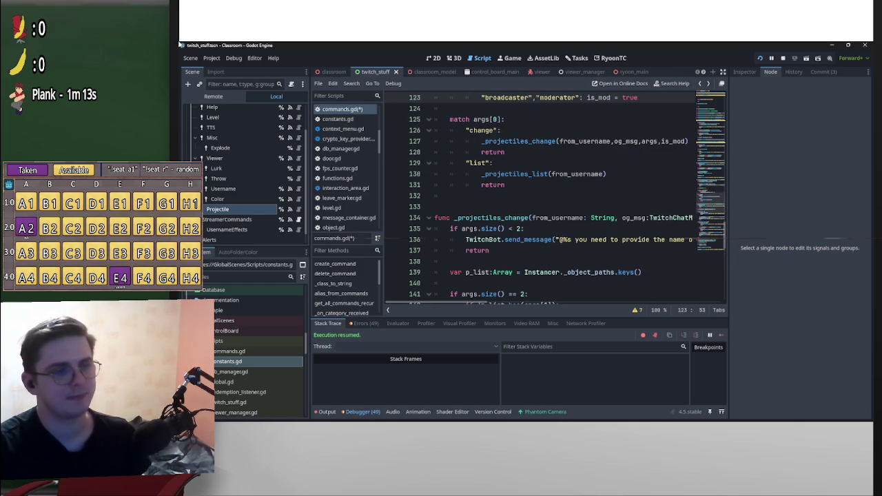
{"action": "scroll", "coordinate": [551, 199], "scroll_direction": "up", "scroll_amount": 7}
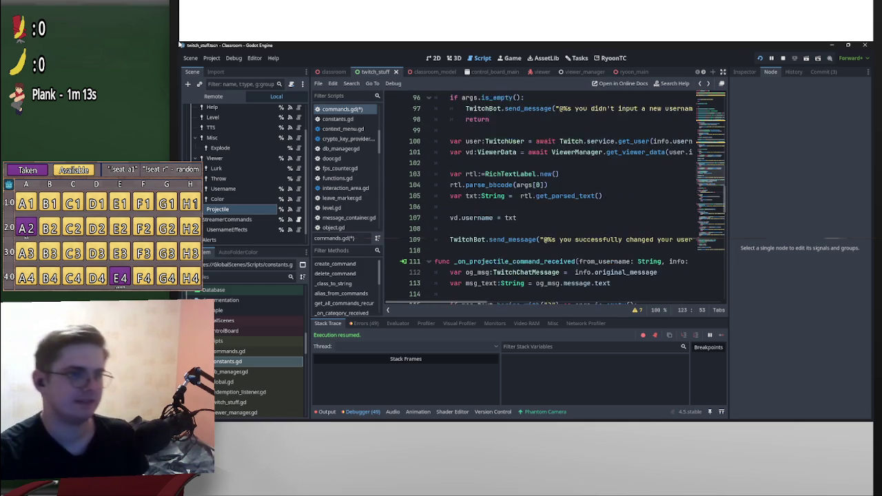
{"action": "scroll", "coordinate": [551, 200], "scroll_direction": "down", "scroll_amount": 8}
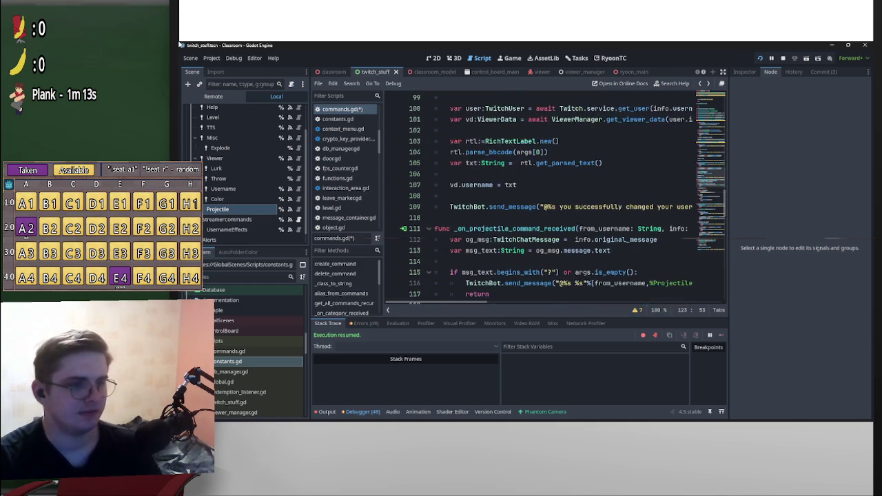
{"action": "key", "text": "alt+f"}
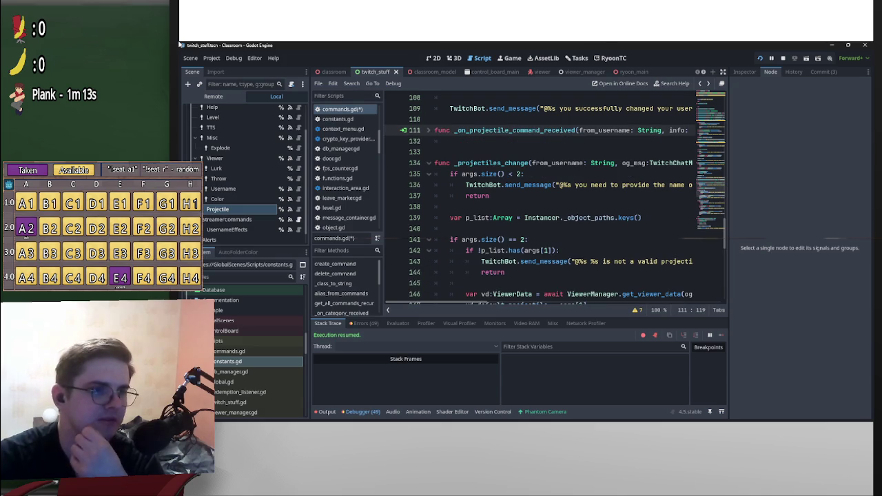
{"action": "key", "text": "alt+f"}
{"action": "key", "text": "alt+f"}
{"action": "key", "text": "alt+f"}
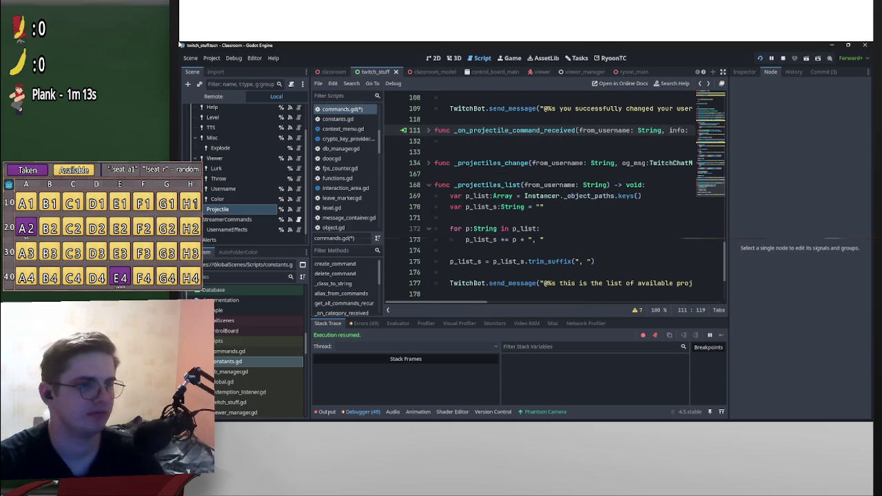
{"action": "key", "text": "ctrl+End"}
{"action": "key", "text": "Return"}
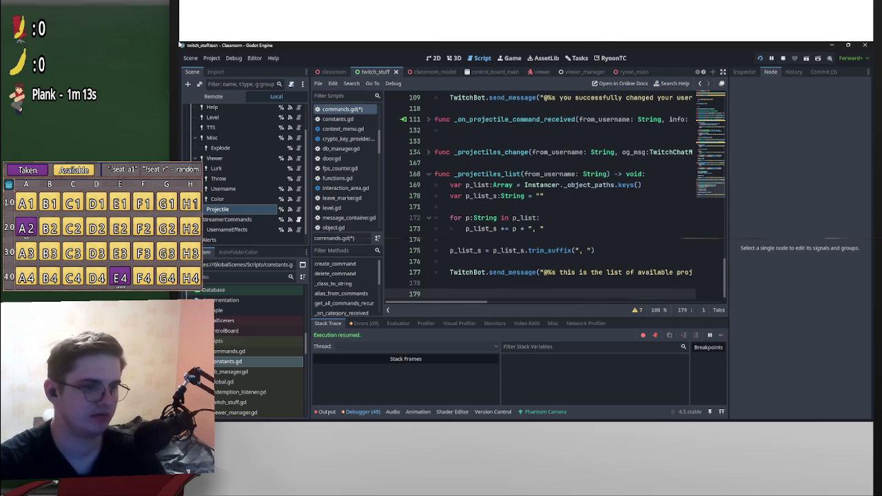
{"action": "key", "text": "Up"}
{"action": "key", "text": "Tab"}
Wrap the projectile functions from line 133 in a code region named Projectiles and collapse it.
{"action": "key", "text": "shift+Up"}
{"action": "key", "text": "shift+Up"}
{"action": "key", "text": "shift+Up"}
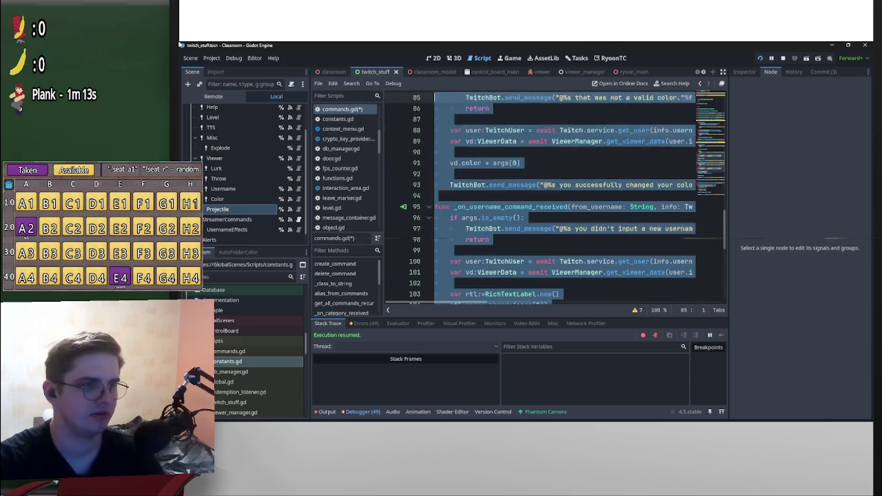
{"action": "key", "text": "shift+Down"}
{"action": "key", "text": "shift+Down"}
{"action": "key", "text": "shift+Down"}
{"action": "key", "text": "shift+Home"}
{"action": "key", "text": "shift+Up"}
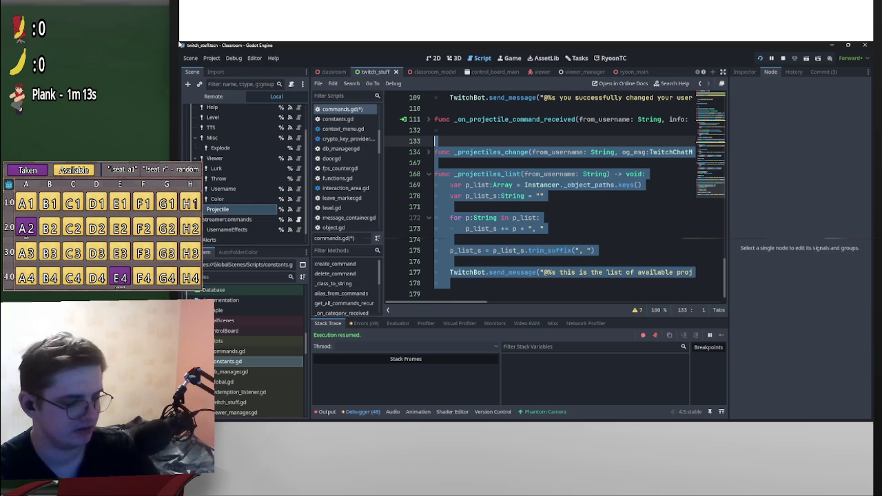
{"action": "key", "text": "alt+r"}
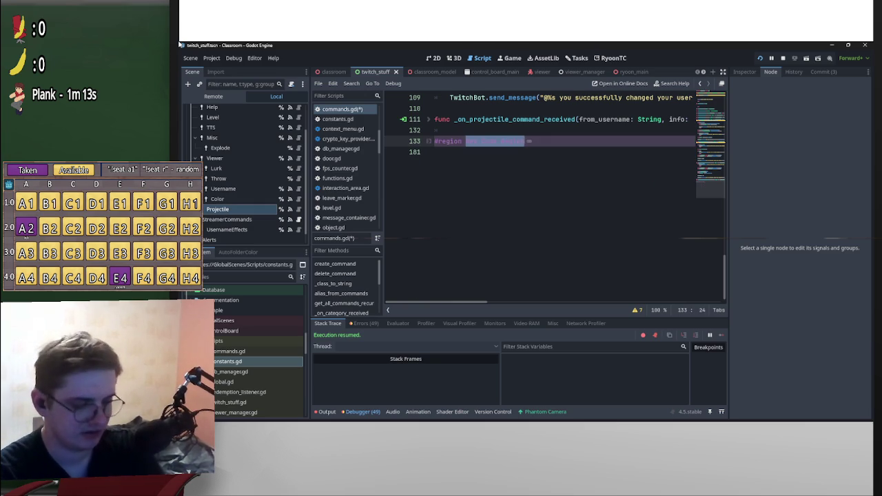
{"action": "type", "text": "Projectiles"}
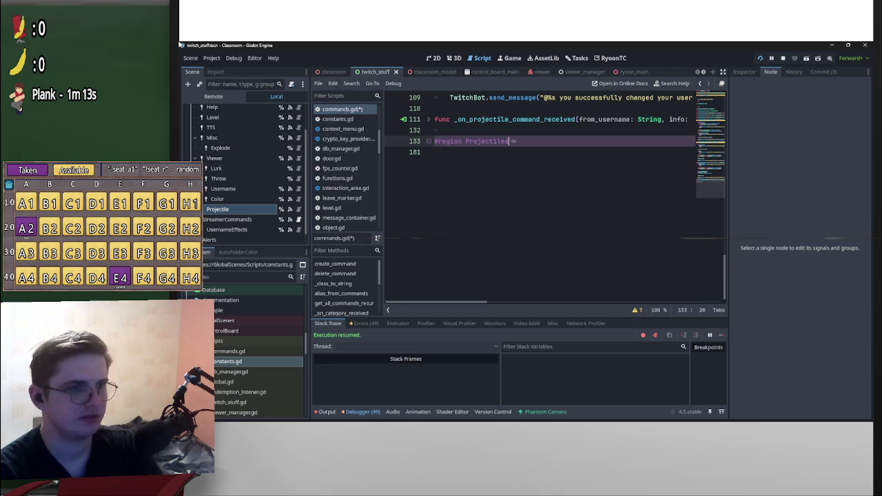
{"action": "key", "text": "Down"}
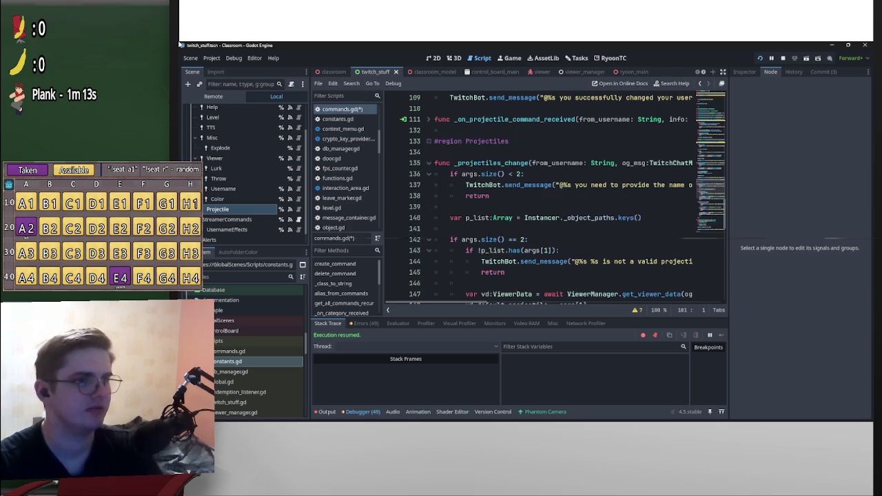
{"action": "key", "text": "alt+f"}
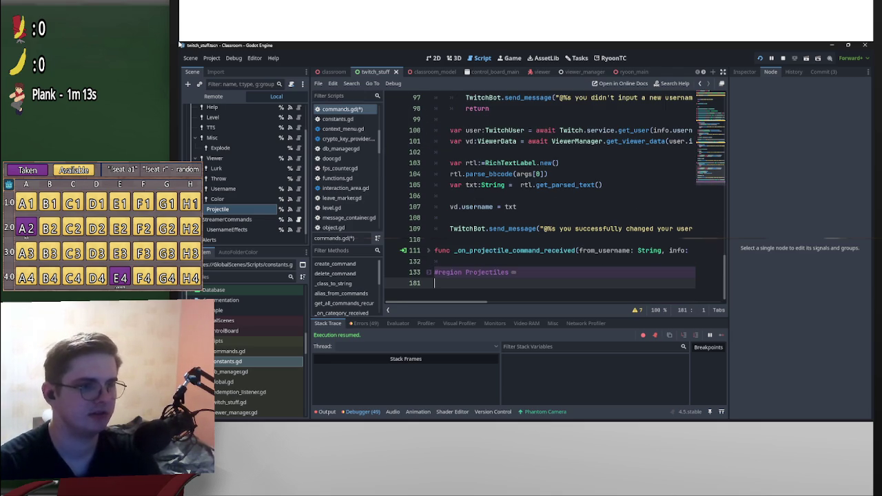
Briefly undo and redo the recent edits so commands.gd ends in its saved state.
{"action": "key", "text": "ctrl+z"}
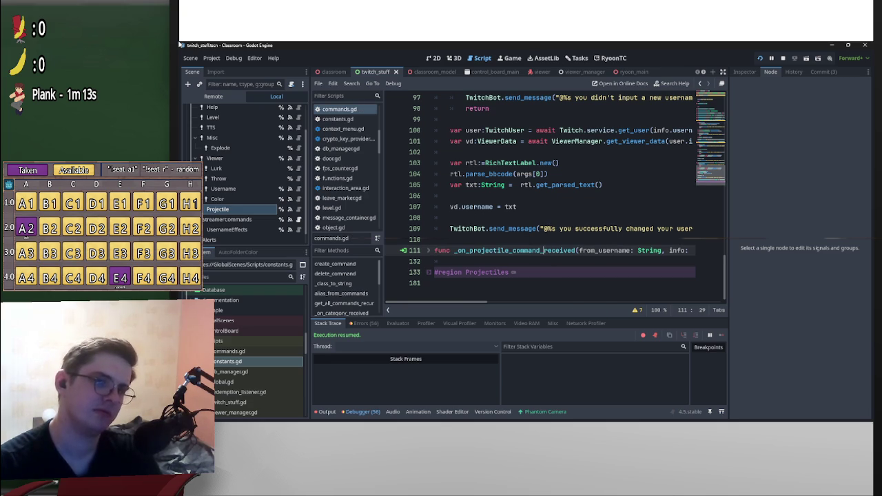
{"action": "key", "text": "ctrl+z"}
{"action": "key", "text": "ctrl+y"}
{"action": "key", "text": "ctrl+z"}
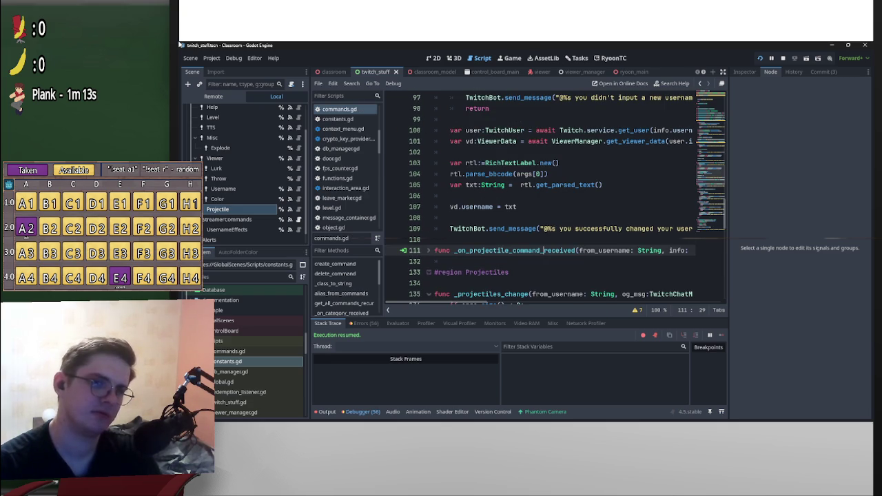
{"action": "key", "text": "ctrl+y"}
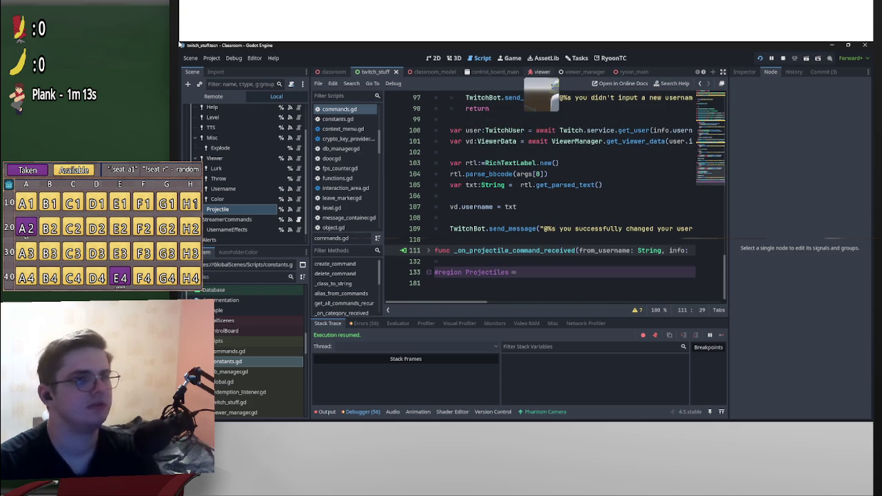
{"action": "left_click", "coordinate": [543, 58]}
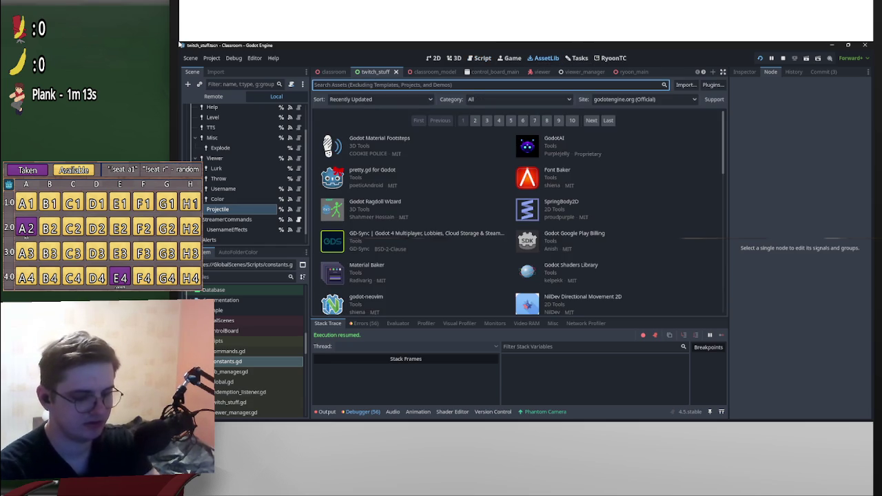
{"action": "type", "text": "c"}
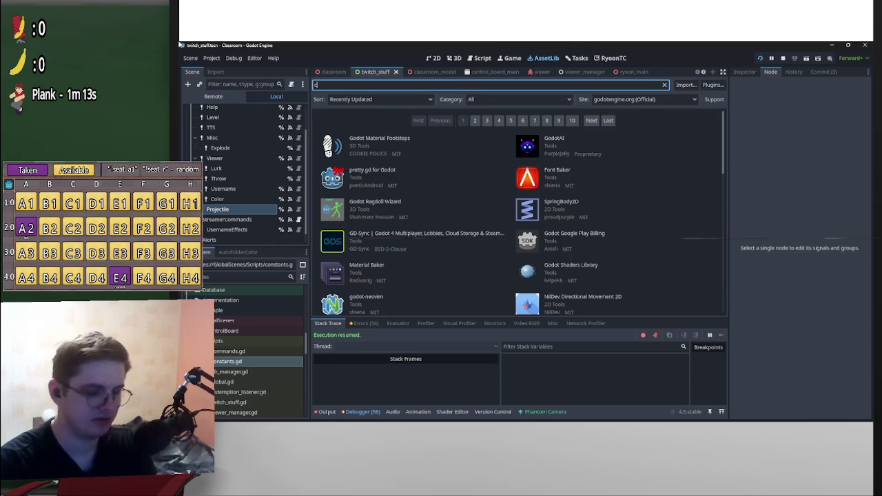
{"action": "type", "text": "ode region"}
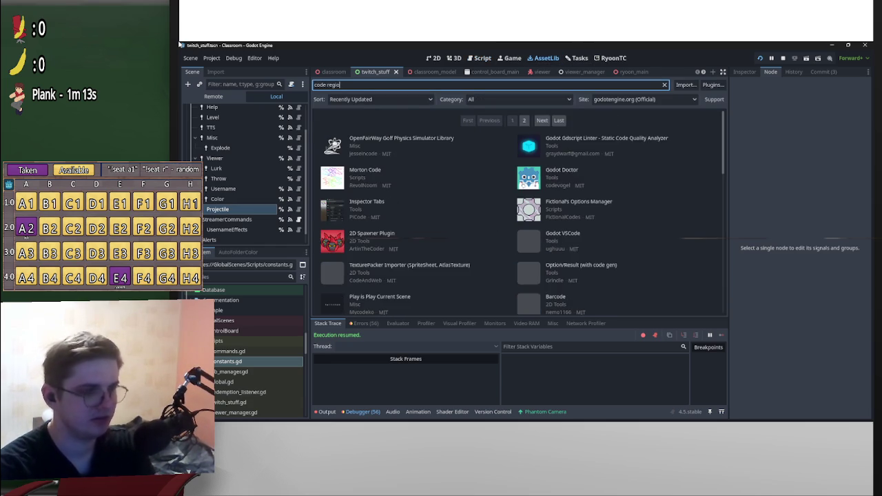
{"action": "key", "text": "ctrl+a"}
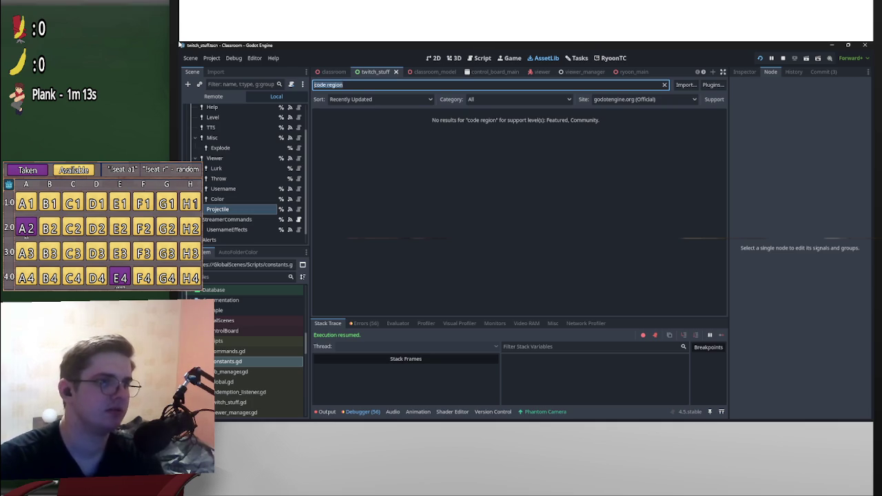
{"action": "type", "text": "color"}
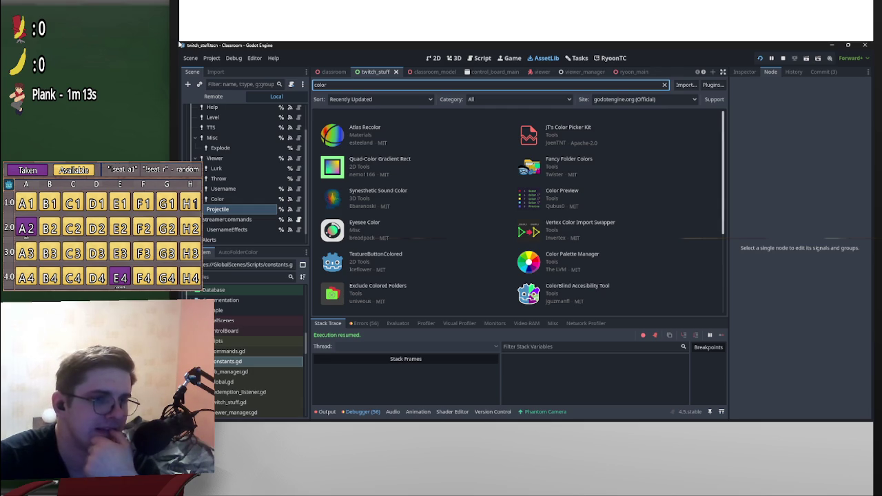
{"action": "scroll", "coordinate": [521, 214], "scroll_direction": "down", "scroll_amount": 2}
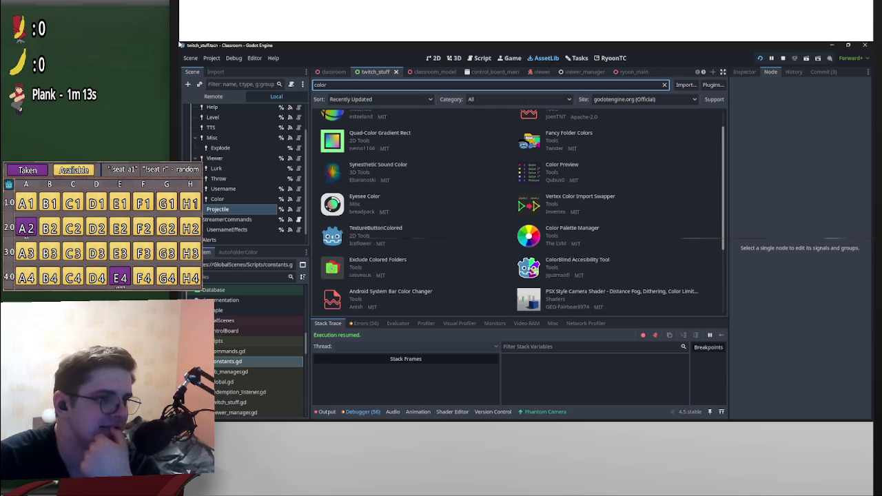
{"action": "scroll", "coordinate": [521, 214], "scroll_direction": "down", "scroll_amount": 1}
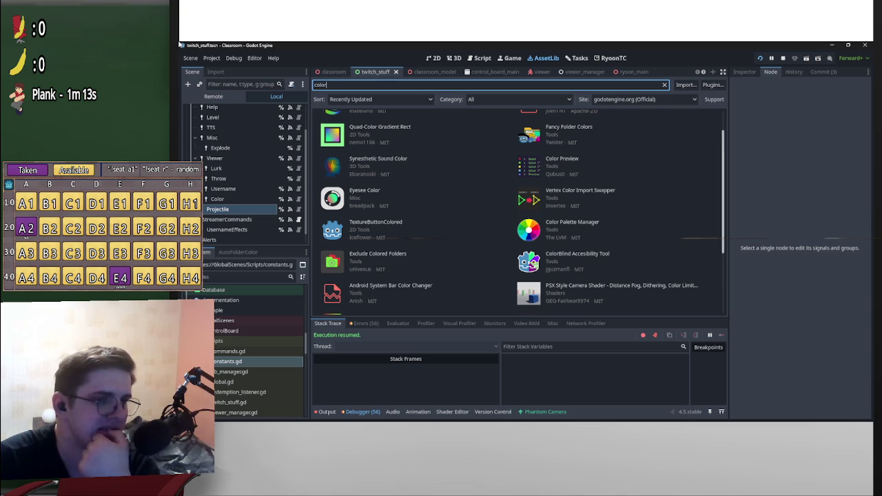
{"action": "scroll", "coordinate": [386, 254], "scroll_direction": "down", "scroll_amount": 3}
{"action": "scroll", "coordinate": [522, 212], "scroll_direction": "down", "scroll_amount": 1}
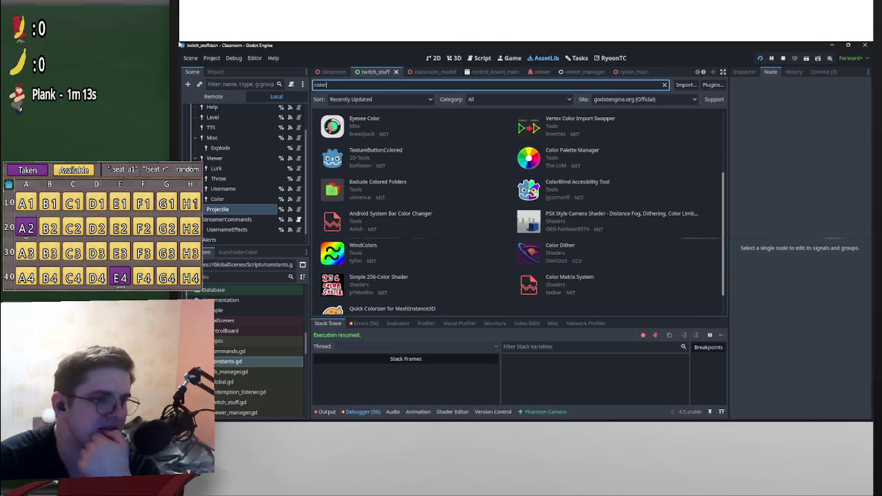
{"action": "scroll", "coordinate": [522, 213], "scroll_direction": "down", "scroll_amount": 2}
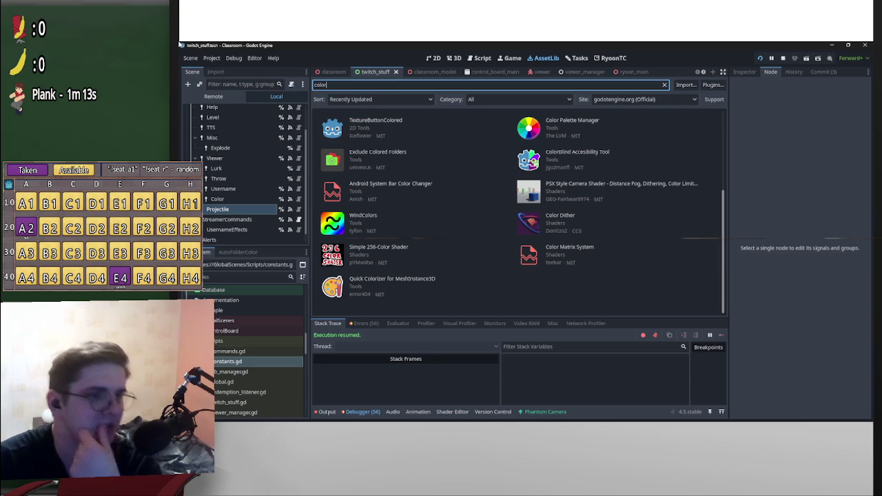
{"action": "scroll", "coordinate": [521, 212], "scroll_direction": "up", "scroll_amount": 5}
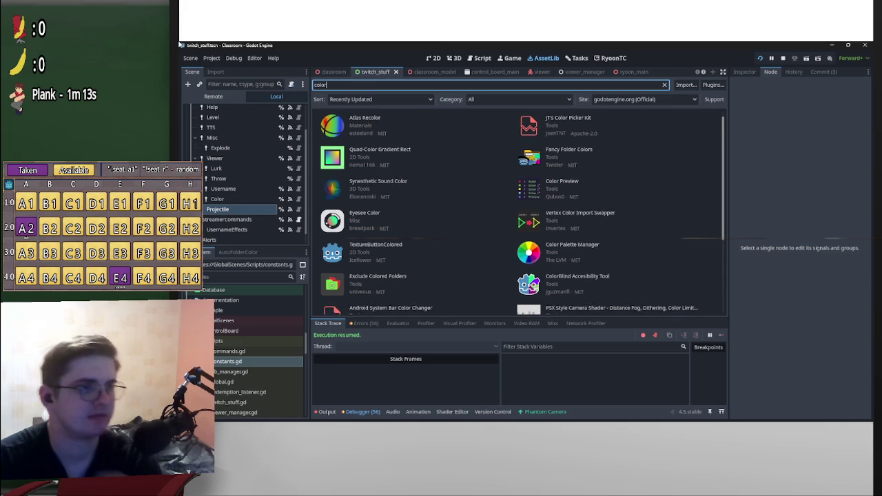
{"action": "scroll", "coordinate": [413, 207], "scroll_direction": "up", "scroll_amount": 1}
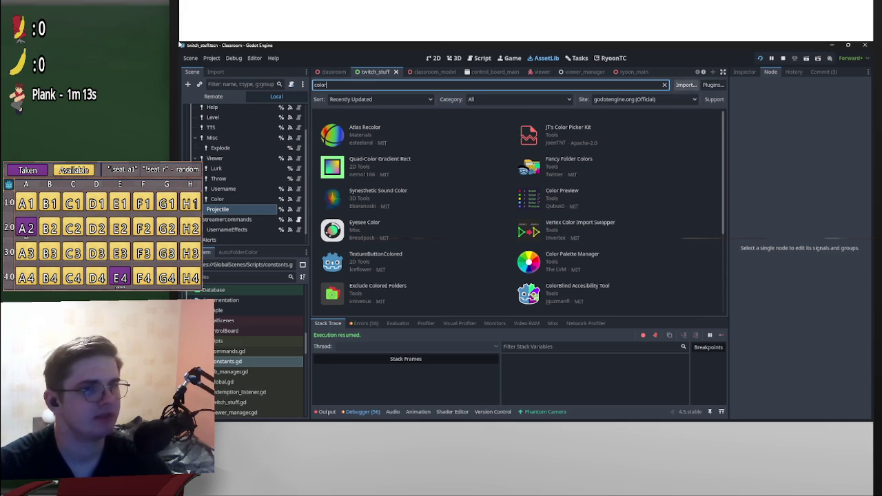
{"action": "key", "text": "ctrl+F3"}
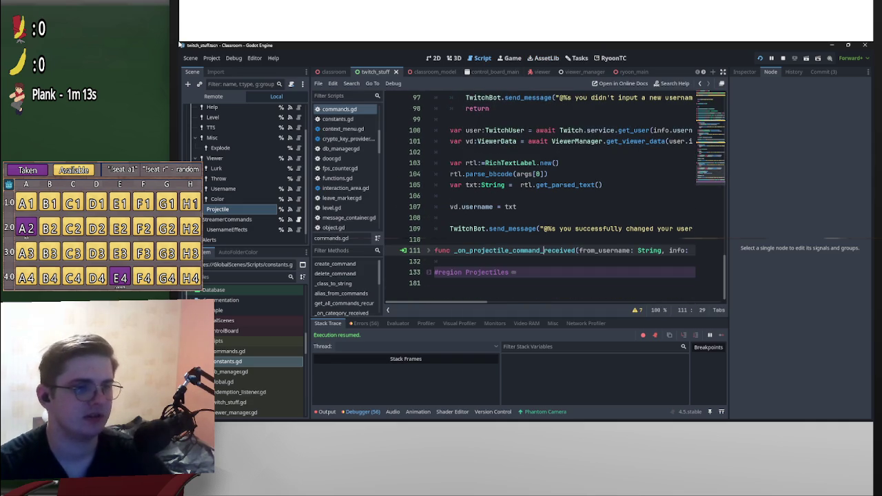
Expand the Projectiles region and move its #region line up to line 111, removing the leftover blank line.
{"action": "key", "text": "alt+f"}
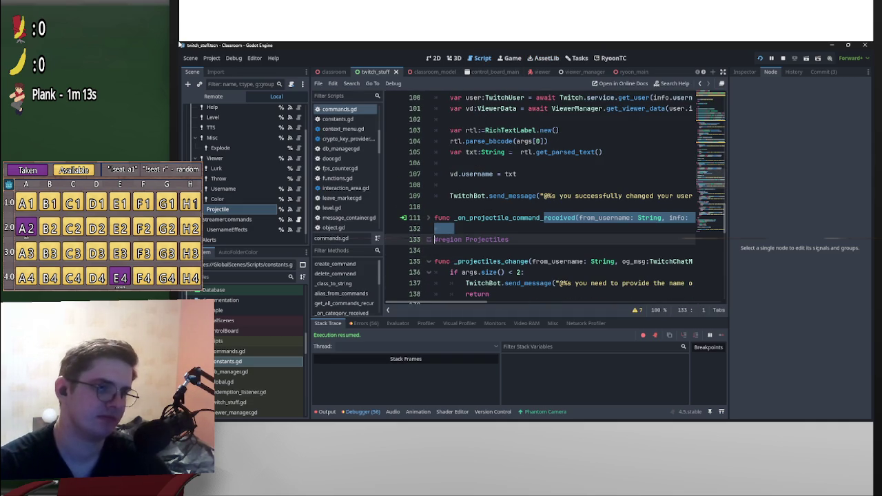
{"action": "key", "text": "Up"}
{"action": "key", "text": "Up"}
{"action": "key", "text": "Up"}
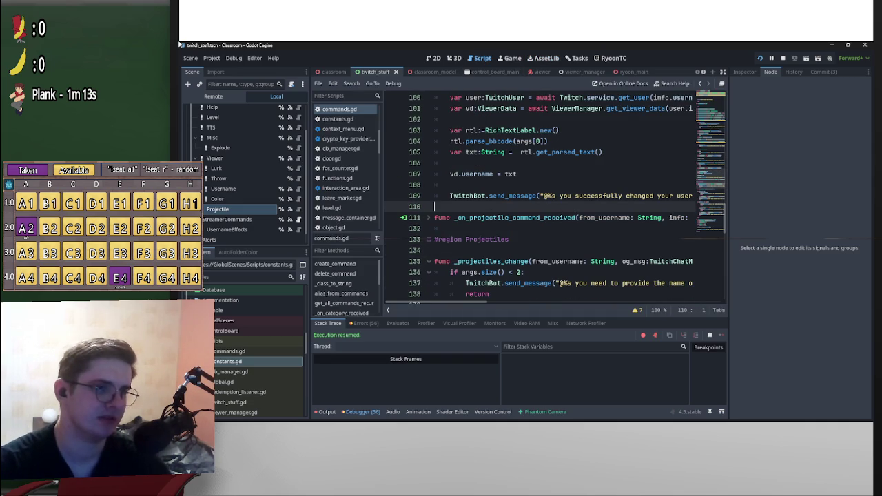
{"action": "key", "text": "Return"}
{"action": "key", "text": "BackSpace"}
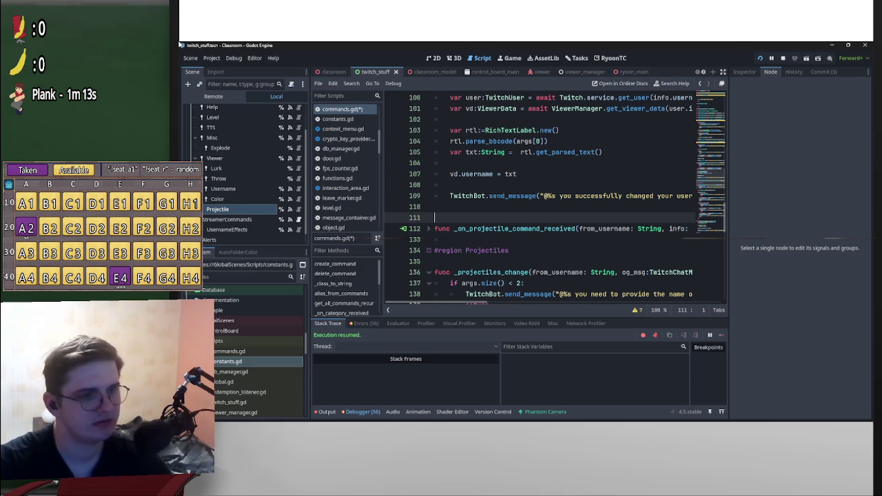
{"action": "key", "text": "Return"}
{"action": "key", "text": "Down"}
{"action": "key", "text": "Down"}
{"action": "key", "text": "Down"}
{"action": "mouse_move", "coordinate": [471, 261]}
{"action": "left_mouse_down"}
{"action": "mouse_move", "coordinate": [468, 234]}
{"action": "mouse_move", "coordinate": [441, 218]}
{"action": "left_mouse_up"}
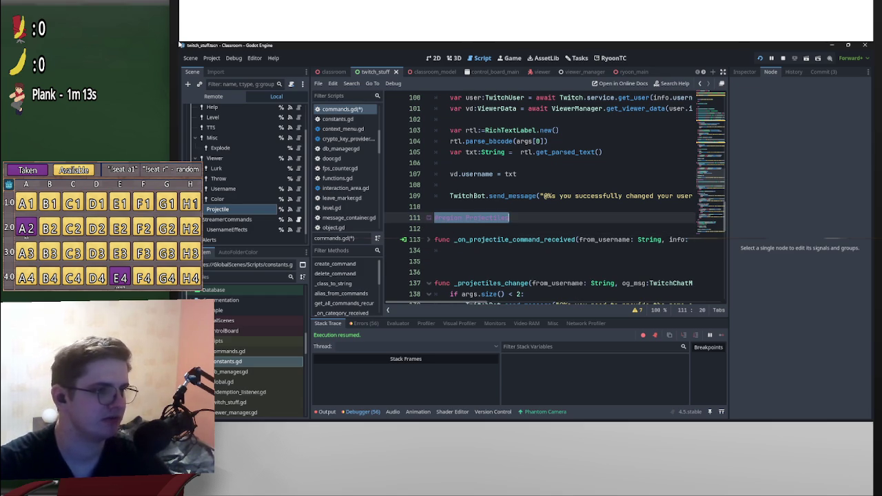
{"action": "left_click", "coordinate": [441, 272]}
{"action": "key", "text": "BackSpace"}
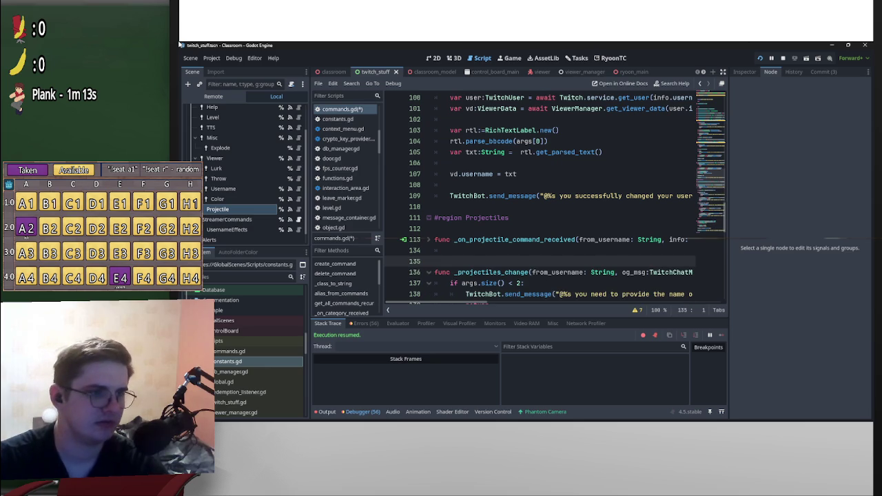
Collapse the projectile handler and list functions, then fold the Projectiles region.
{"action": "left_click", "coordinate": [428, 240]}
{"action": "scroll", "coordinate": [552, 199], "scroll_direction": "down", "scroll_amount": 8}
{"action": "scroll", "coordinate": [551, 200], "scroll_direction": "up", "scroll_amount": 5}
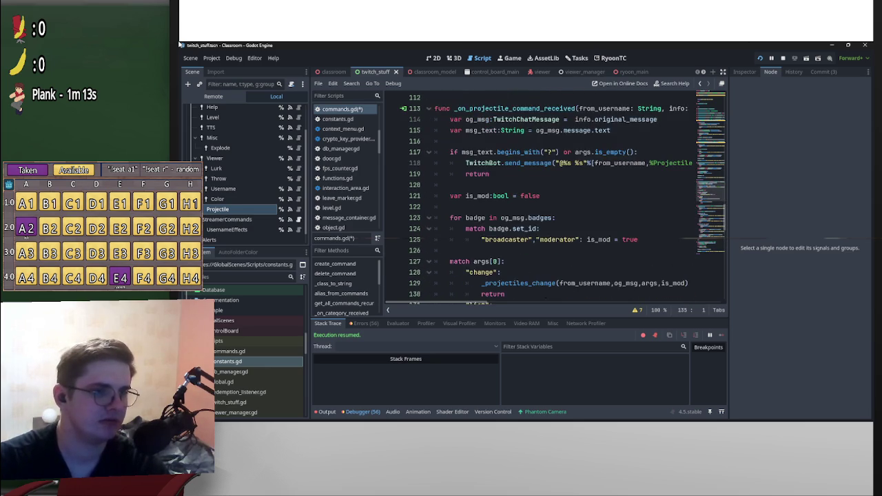
{"action": "scroll", "coordinate": [551, 200], "scroll_direction": "up", "scroll_amount": 3}
{"action": "left_click", "coordinate": [436, 207]}
{"action": "left_click", "coordinate": [428, 207]}
{"action": "left_click", "coordinate": [428, 239]}
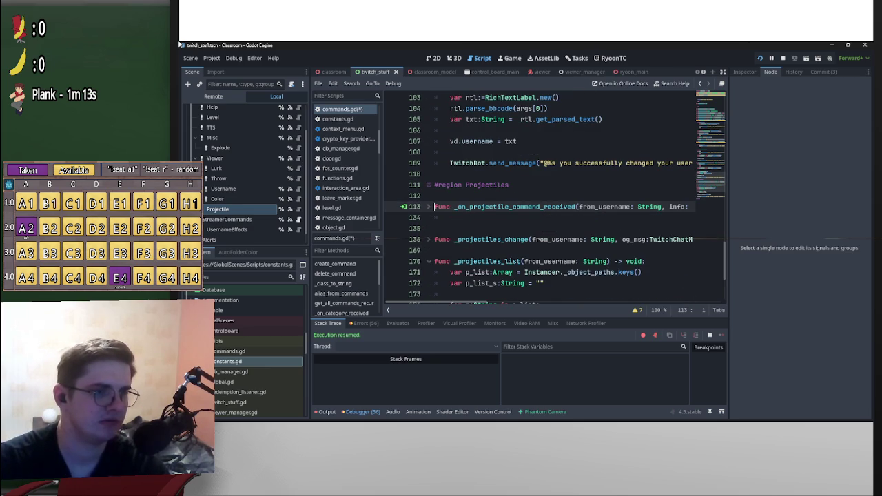
{"action": "left_click", "coordinate": [428, 262]}
{"action": "left_click", "coordinate": [435, 261], "text": "shift"}
{"action": "left_click", "coordinate": [427, 185]}
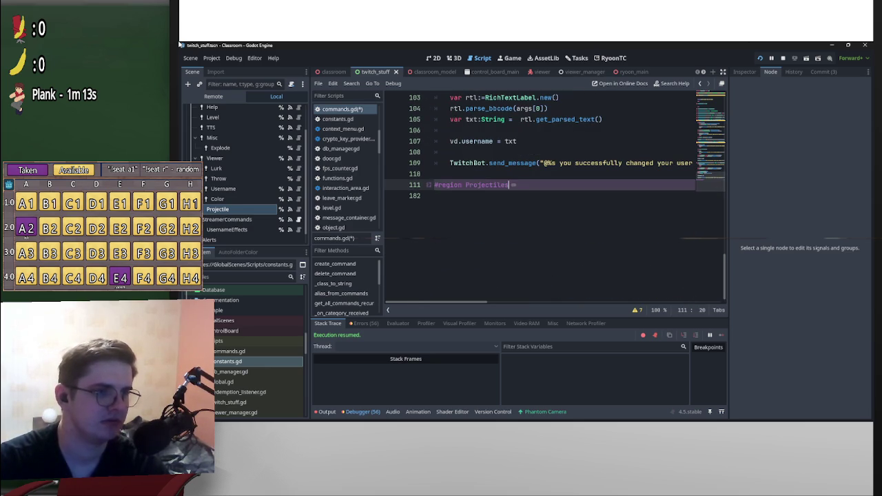
{"action": "left_click", "coordinate": [428, 184]}
{"action": "left_click", "coordinate": [428, 185]}
{"action": "key", "text": "shift+Down"}
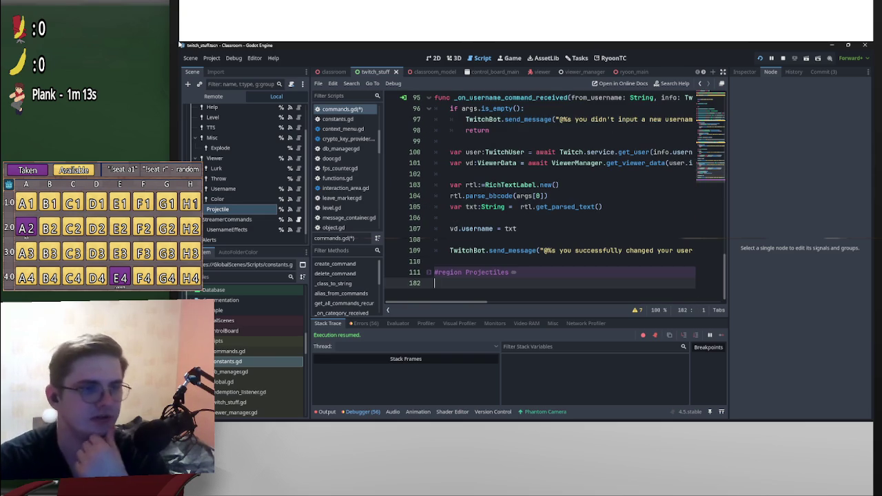
Scroll through commands.gd to check the username handler followed by the collapsed Projectiles region.
{"action": "scroll", "coordinate": [552, 200], "scroll_direction": "up", "scroll_amount": 4}
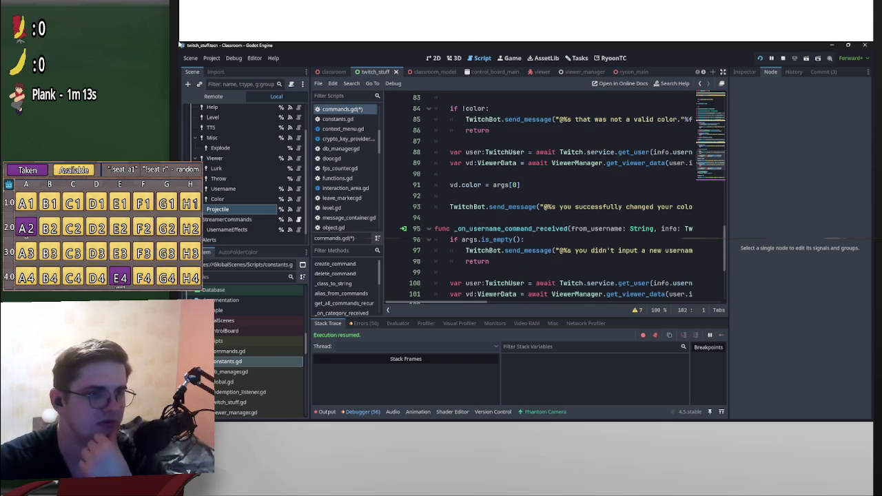
{"action": "scroll", "coordinate": [551, 200], "scroll_direction": "down", "scroll_amount": 2}
{"action": "scroll", "coordinate": [563, 200], "scroll_direction": "up", "scroll_amount": 6}
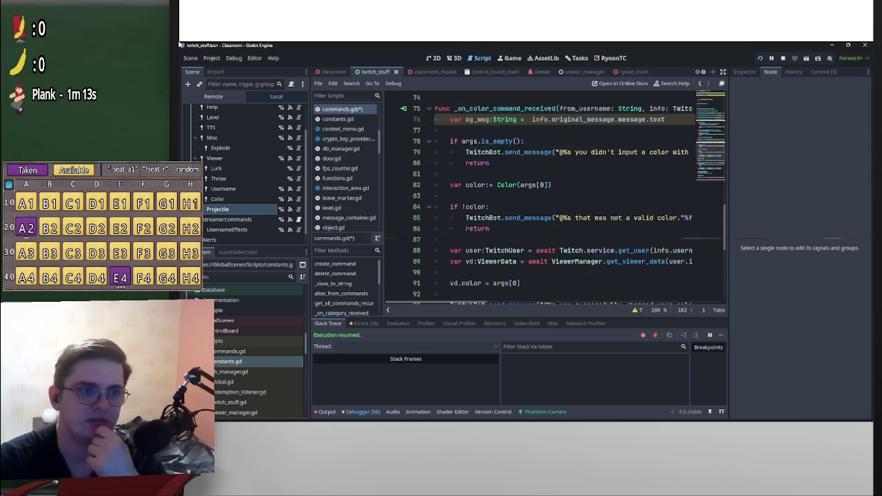
{"action": "scroll", "coordinate": [563, 200], "scroll_direction": "down", "scroll_amount": 1}
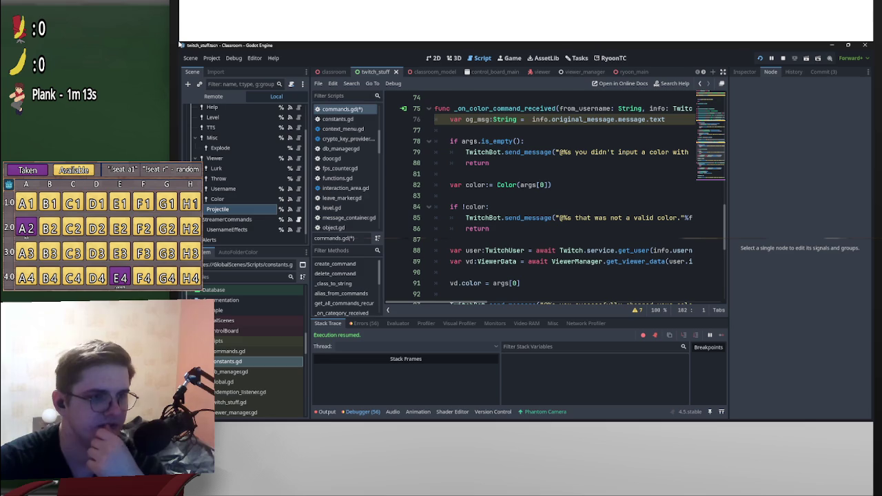
{"action": "scroll", "coordinate": [563, 200], "scroll_direction": "up", "scroll_amount": 7}
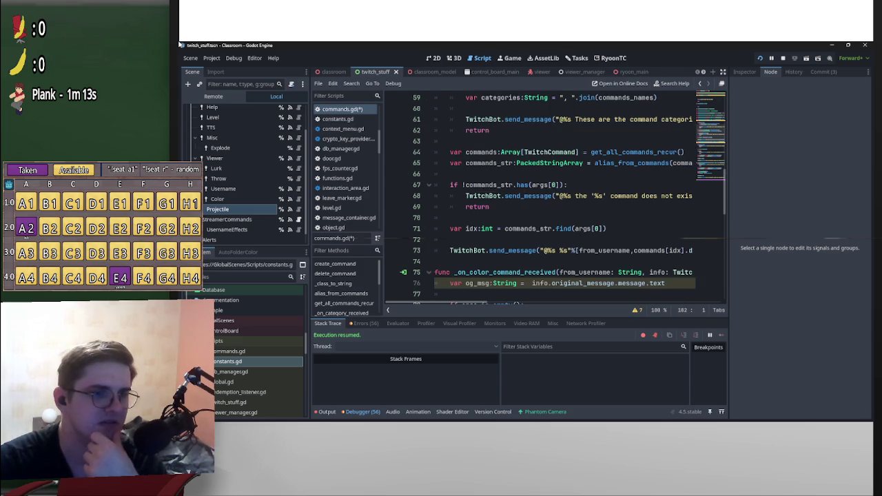
{"action": "scroll", "coordinate": [563, 200], "scroll_direction": "up", "scroll_amount": 1}
{"action": "scroll", "coordinate": [563, 200], "scroll_direction": "down", "scroll_amount": 9}
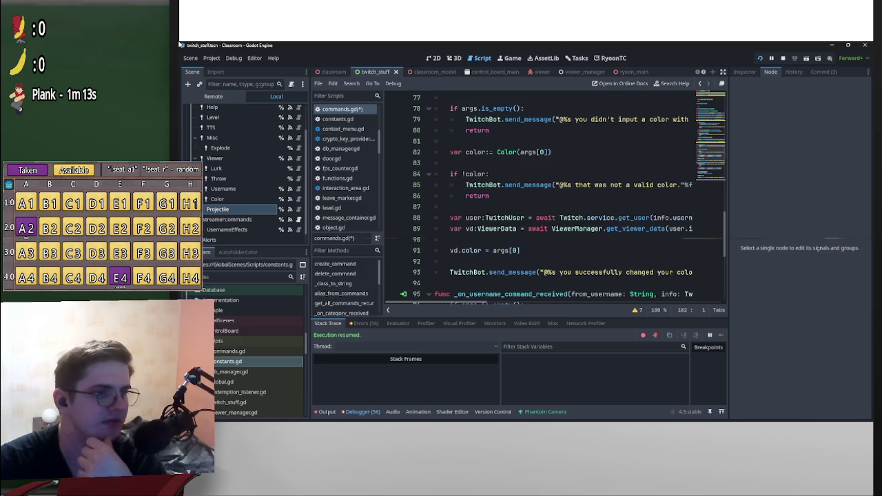
{"action": "scroll", "coordinate": [555, 200], "scroll_direction": "down", "scroll_amount": 6}
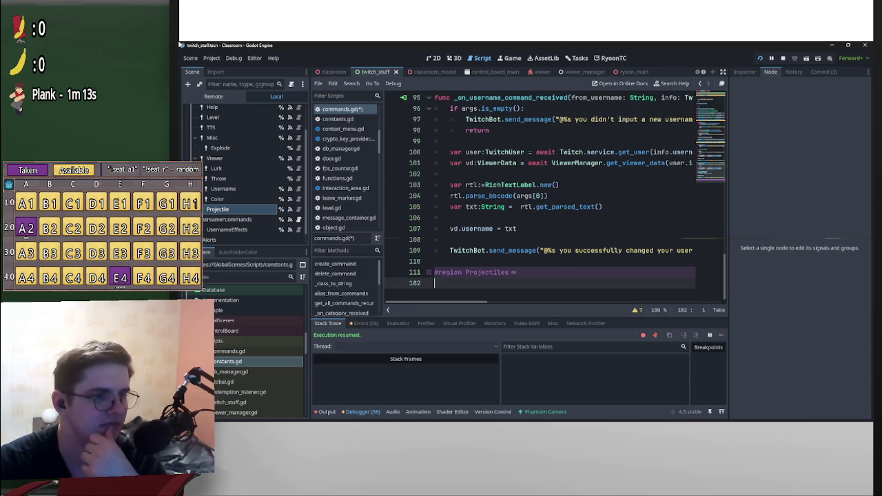
Cut the og_msg and '?' check lines out of the Projectiles region's command handler.
{"action": "left_click", "coordinate": [427, 272]}
{"action": "scroll", "coordinate": [555, 200], "scroll_direction": "down", "scroll_amount": 3}
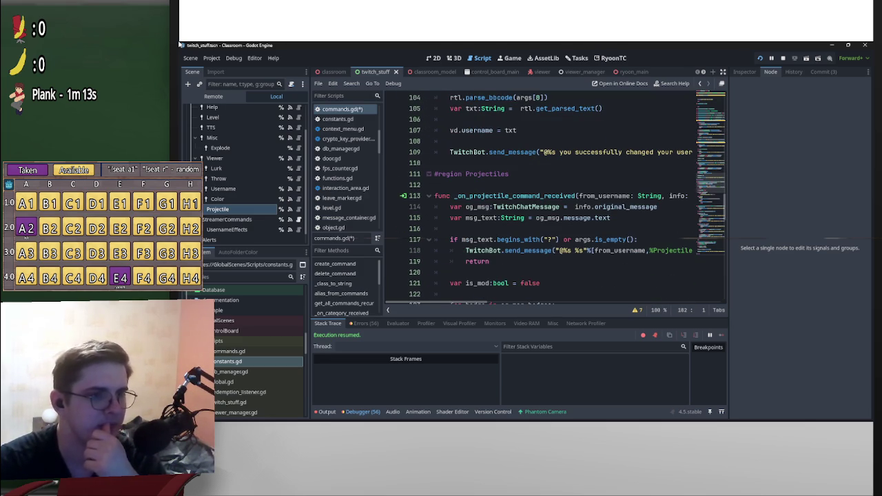
{"action": "mouse_move", "coordinate": [489, 261]}
{"action": "left_mouse_down"}
{"action": "mouse_move", "coordinate": [451, 239]}
{"action": "mouse_move", "coordinate": [450, 206]}
{"action": "left_mouse_up"}
{"action": "key", "text": "ctrl+c"}
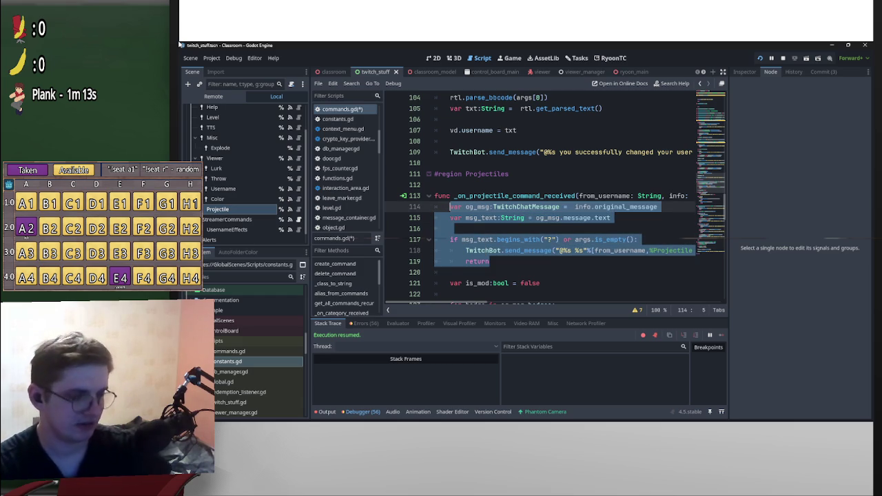
{"action": "key", "text": "BackSpace"}
{"action": "key", "text": "BackSpace"}
{"action": "key", "text": "BackSpace"}
{"action": "scroll", "coordinate": [555, 200], "scroll_direction": "up", "scroll_amount": 6}
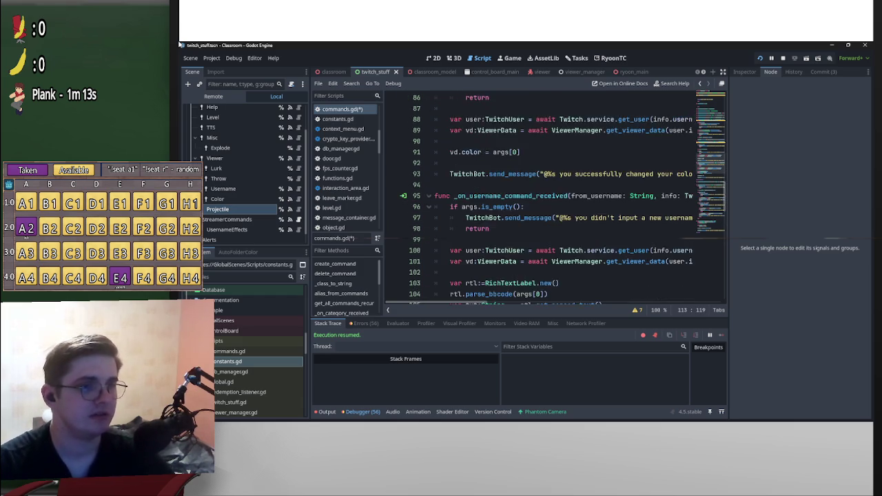
{"action": "scroll", "coordinate": [556, 200], "scroll_direction": "up", "scroll_amount": 10}
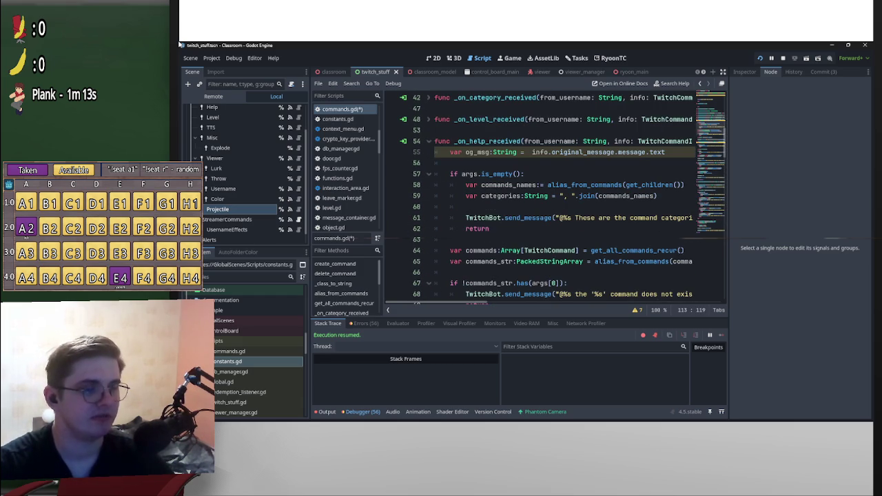
{"action": "scroll", "coordinate": [562, 199], "scroll_direction": "down", "scroll_amount": 1}
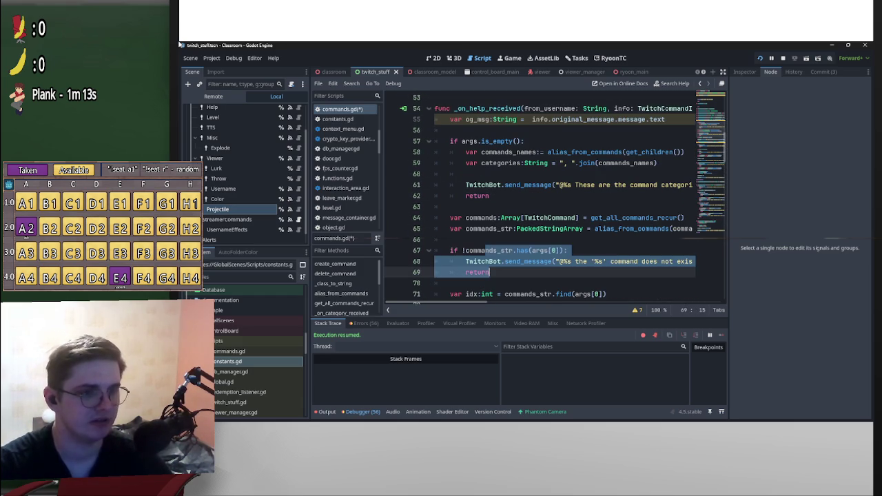
Paste the '?' check block over the og_msg line at the start of _on_help_received.
{"action": "left_click", "coordinate": [489, 273]}
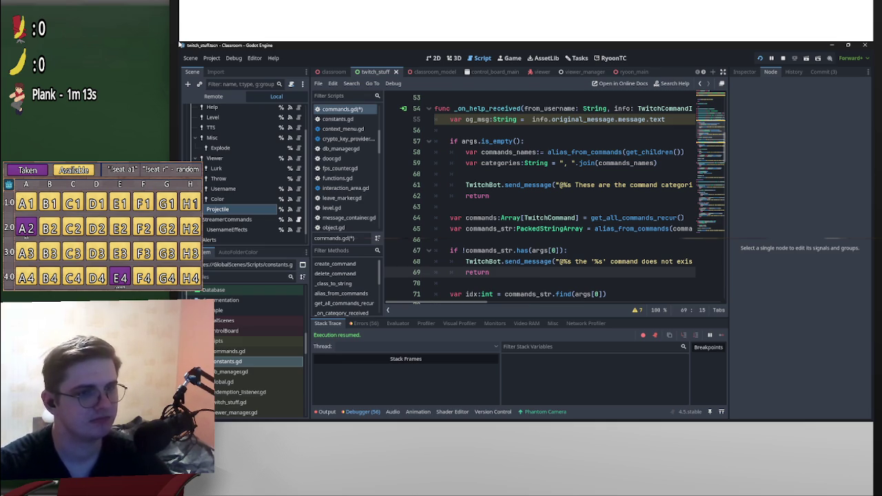
{"action": "key", "text": "Up"}
{"action": "key", "text": "Up"}
{"action": "key", "text": "Up"}
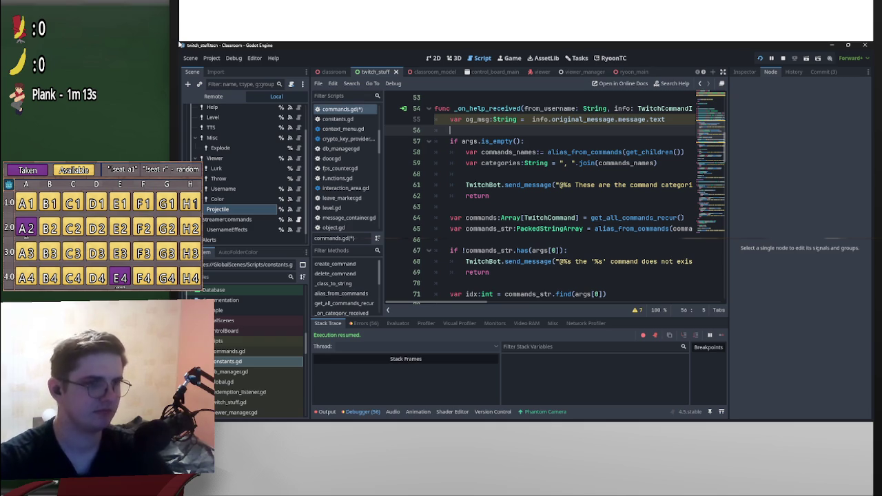
{"action": "key", "text": "Return"}
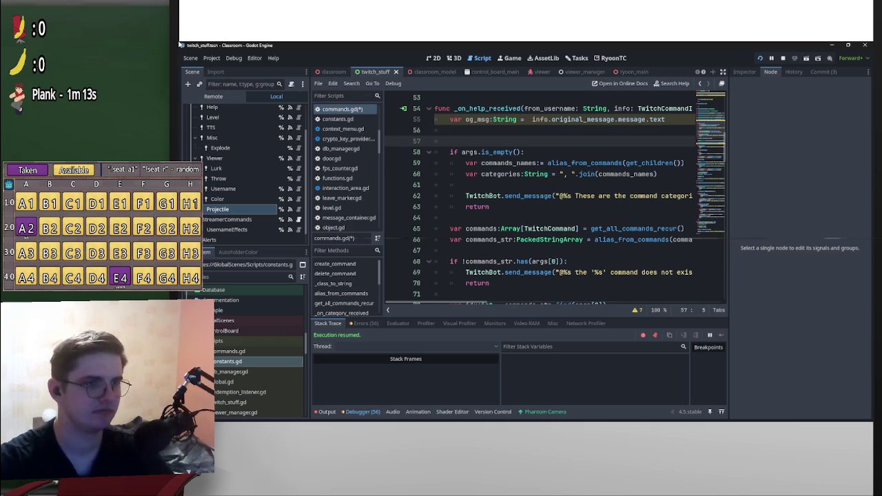
{"action": "key", "text": "Up"}
{"action": "key", "text": "shift+Up"}
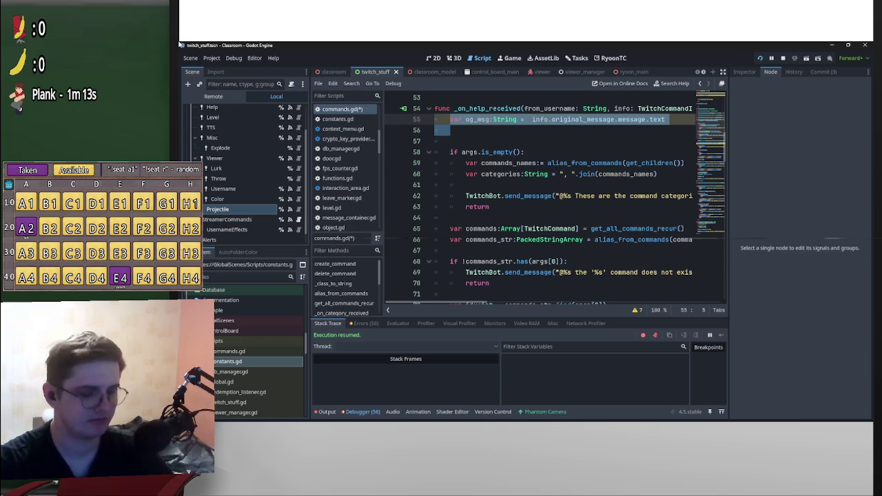
{"action": "key", "text": "ctrl+v"}
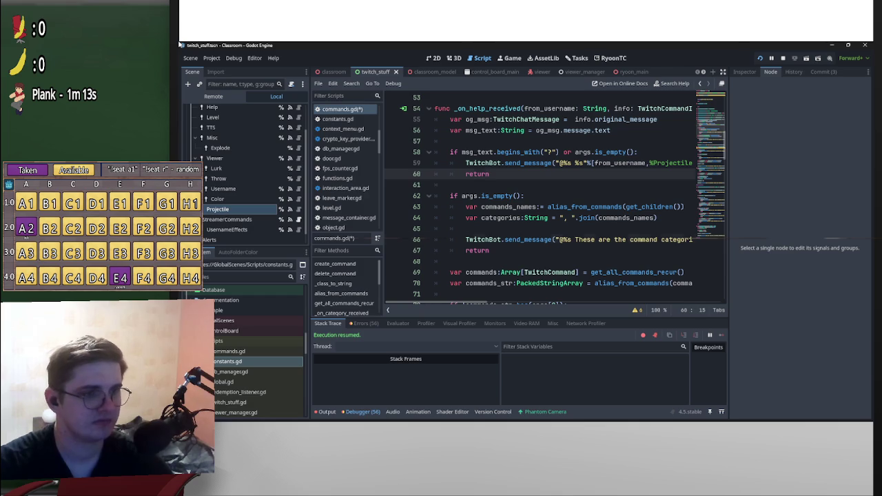
{"action": "left_click", "coordinate": [507, 239]}
{"action": "left_click", "coordinate": [598, 217]}
{"action": "double_click", "coordinate": [586, 218]}
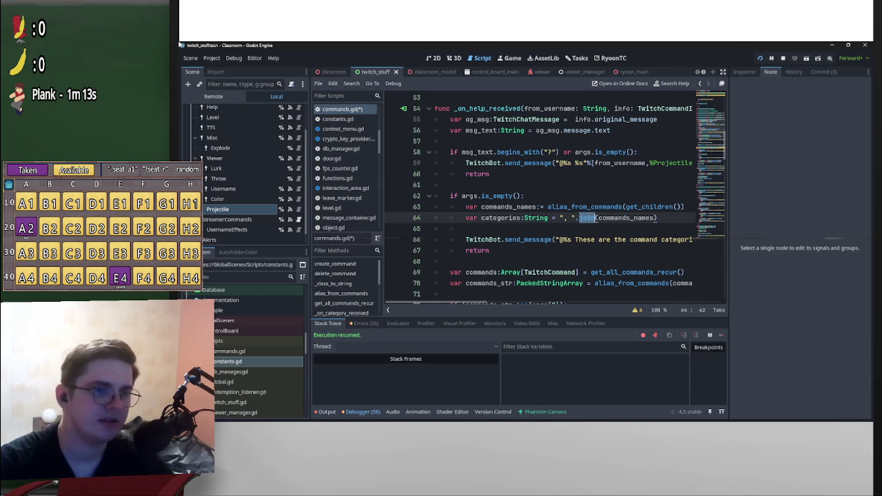
{"action": "key", "text": "Right"}
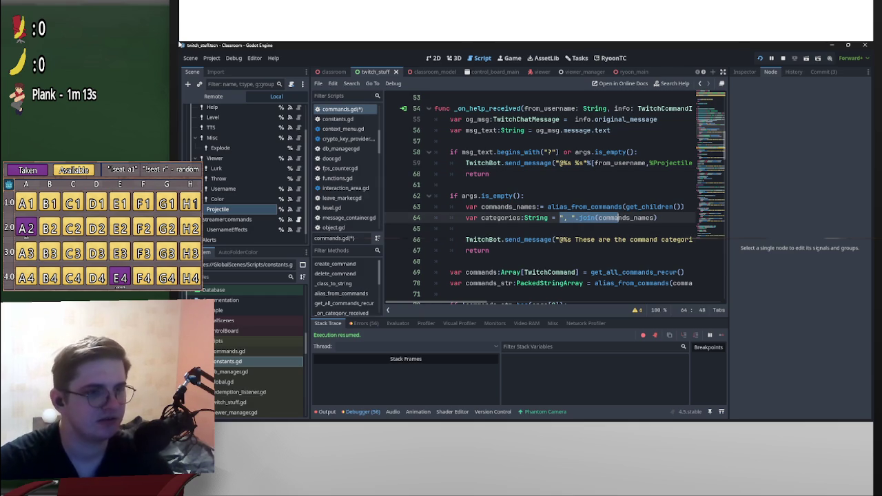
{"action": "left_click", "coordinate": [467, 228]}
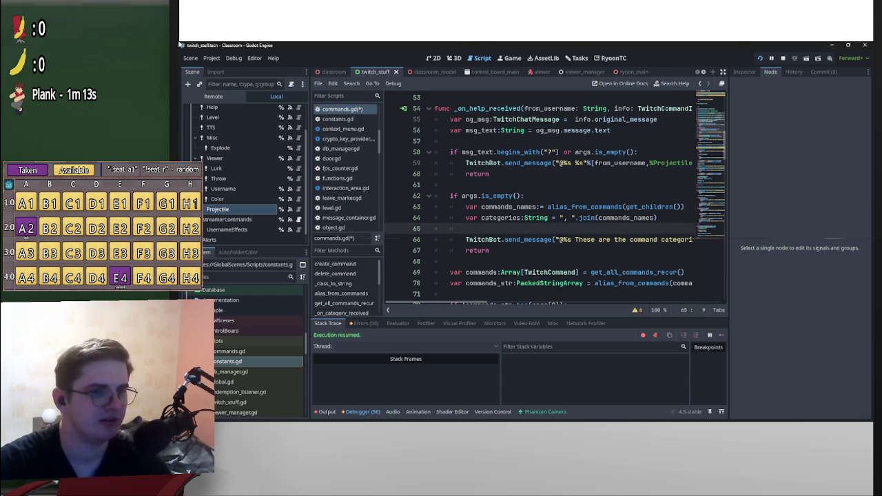
{"action": "left_click_drag", "start_coordinate": [629, 239], "coordinate": [680, 239]}
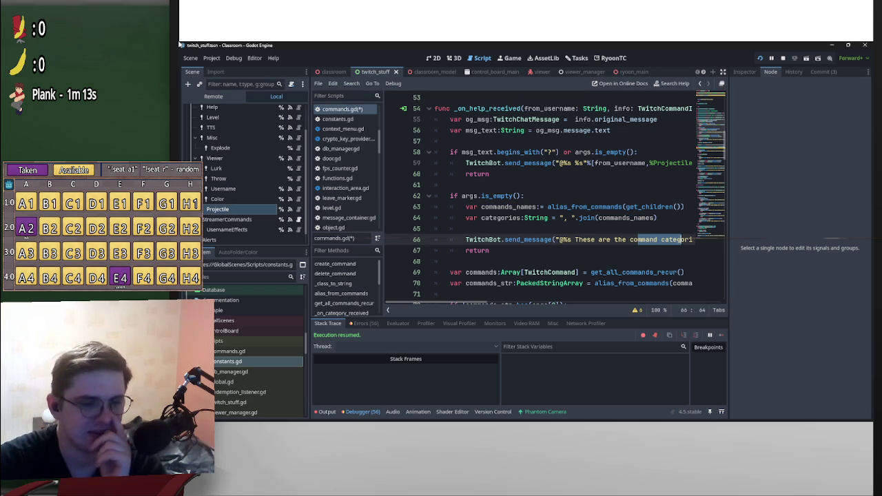
{"action": "left_click", "coordinate": [597, 207]}
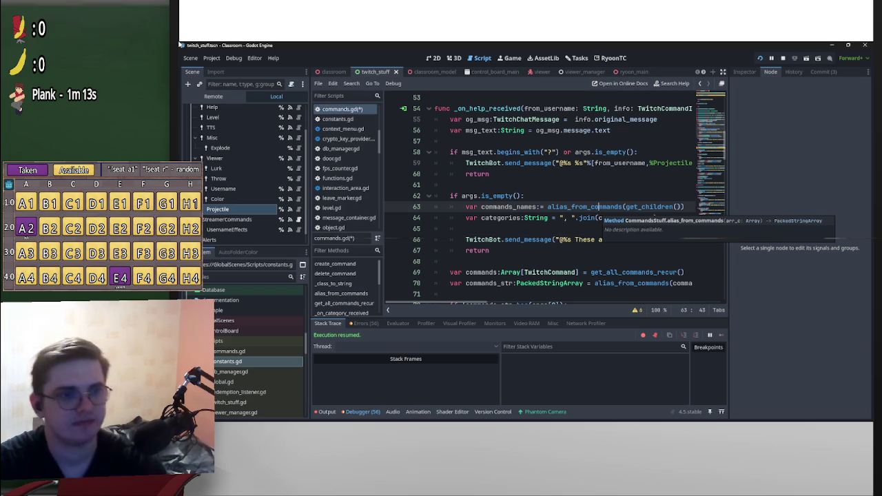
{"action": "key", "text": "F12"}
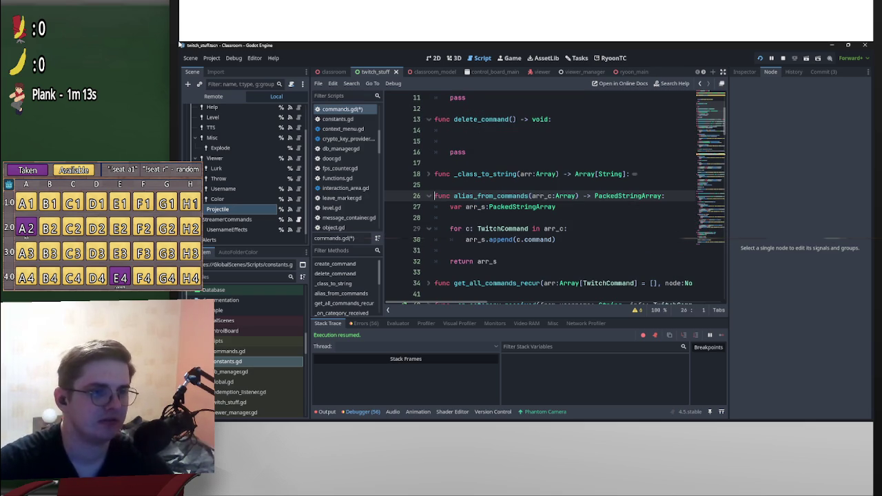
{"action": "scroll", "coordinate": [552, 200], "scroll_direction": "down", "scroll_amount": 20}
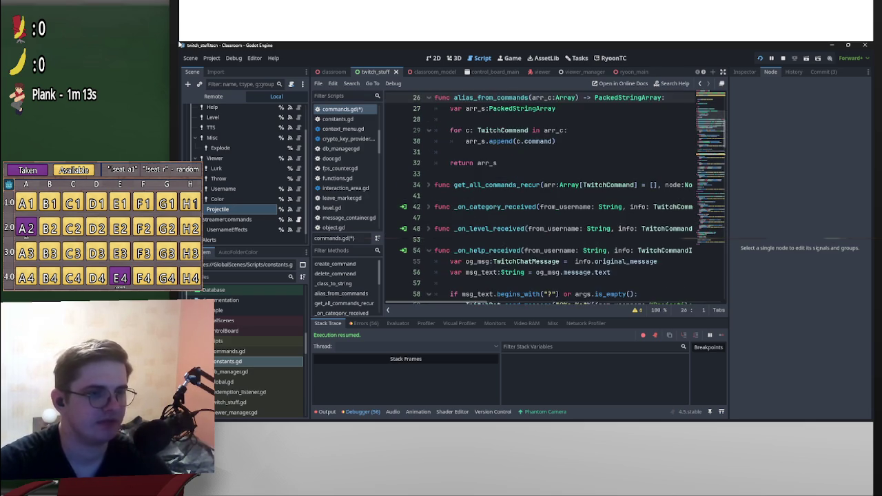
{"action": "scroll", "coordinate": [551, 200], "scroll_direction": "up", "scroll_amount": 20}
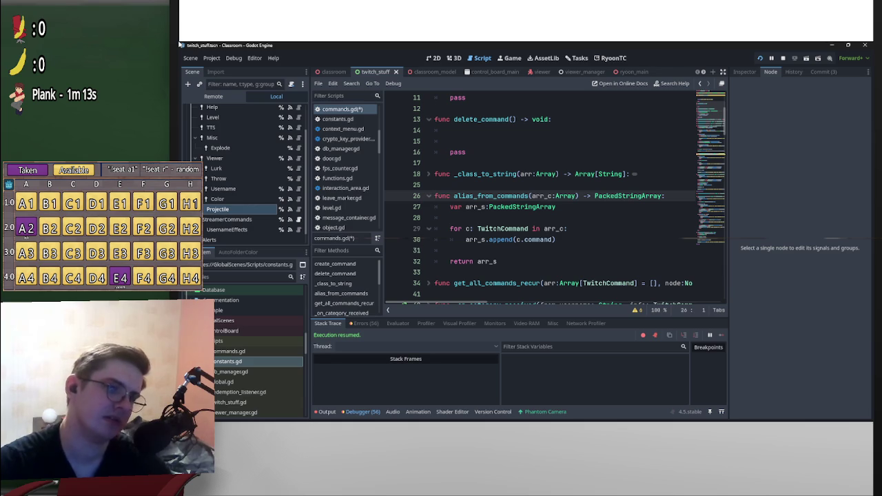
Move the category-listing lines from the empty-args branch into the '?' branch.
{"action": "scroll", "coordinate": [538, 200], "scroll_direction": "down", "scroll_amount": 15}
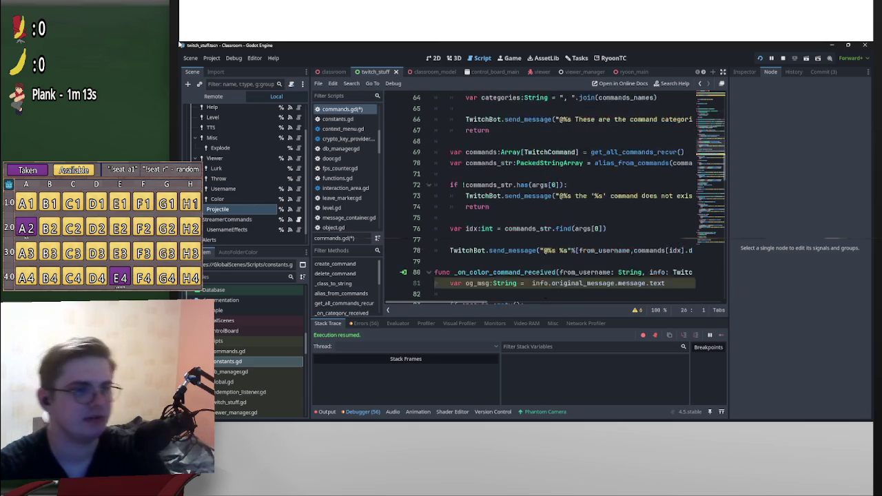
{"action": "scroll", "coordinate": [538, 199], "scroll_direction": "down", "scroll_amount": 9}
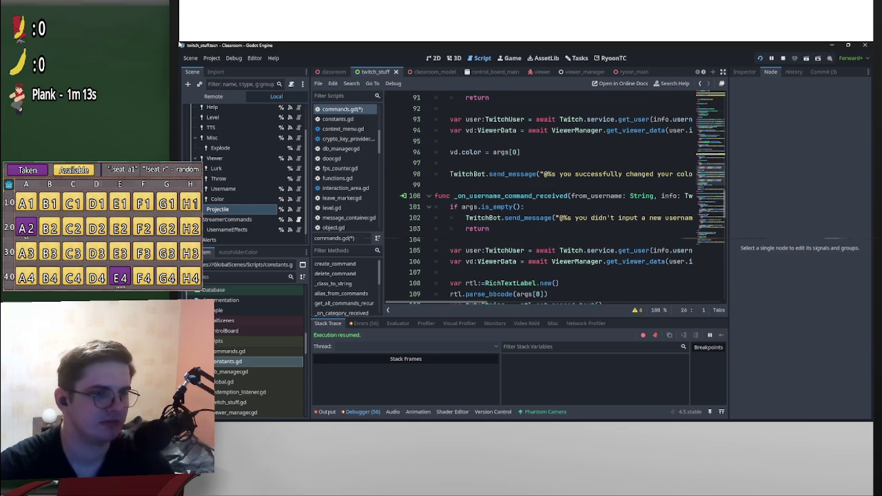
{"action": "scroll", "coordinate": [538, 200], "scroll_direction": "up", "scroll_amount": 5}
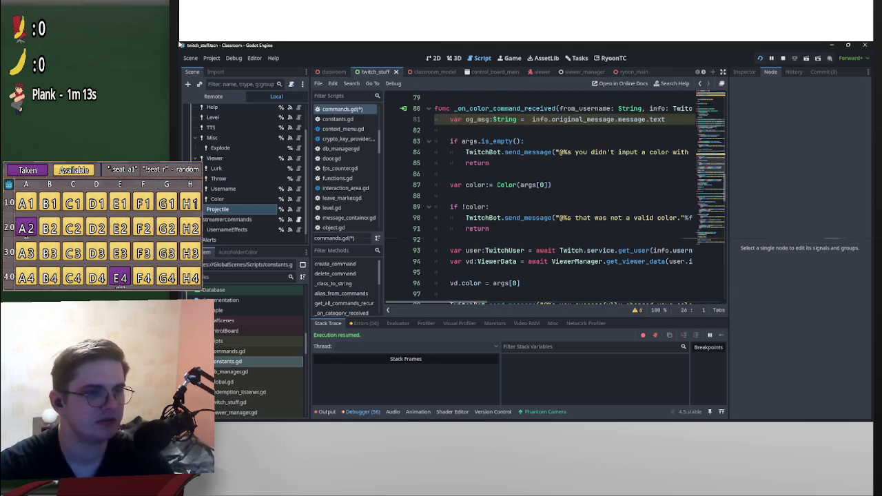
{"action": "scroll", "coordinate": [562, 199], "scroll_direction": "up", "scroll_amount": 8}
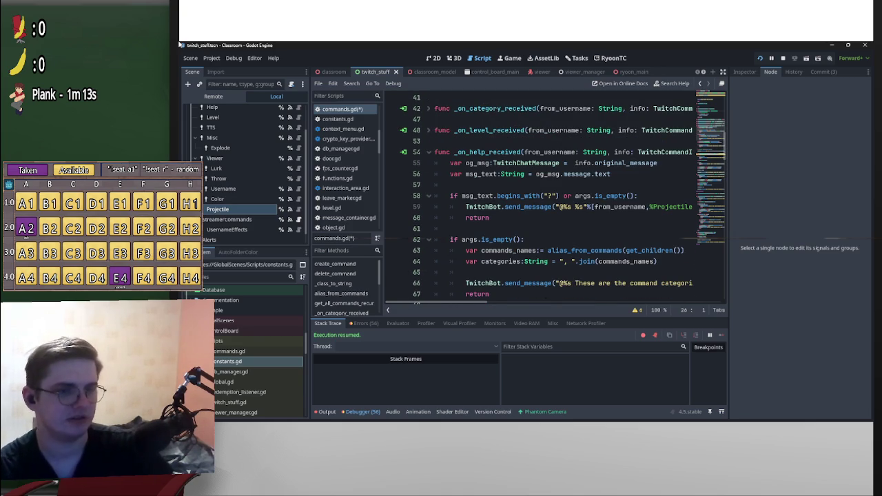
{"action": "mouse_move", "coordinate": [465, 283]}
{"action": "left_mouse_down"}
{"action": "mouse_move", "coordinate": [694, 284]}
{"action": "mouse_move", "coordinate": [435, 261]}
{"action": "mouse_move", "coordinate": [465, 251]}
{"action": "left_mouse_up"}
{"action": "key", "text": "ctrl+c"}
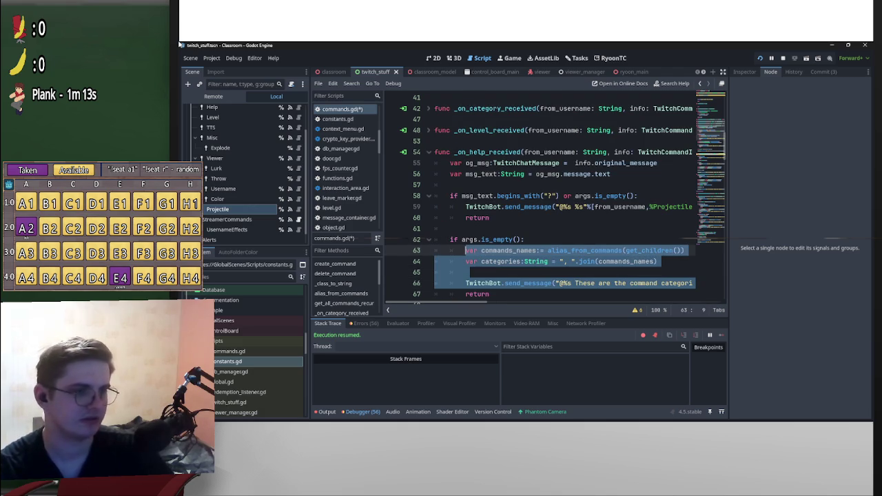
{"action": "key", "text": "BackSpace"}
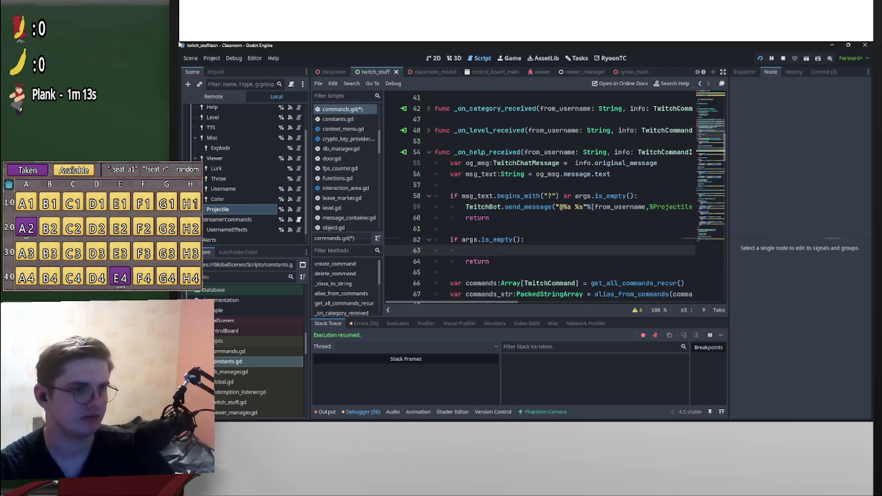
{"action": "key", "text": "ctrl+v"}
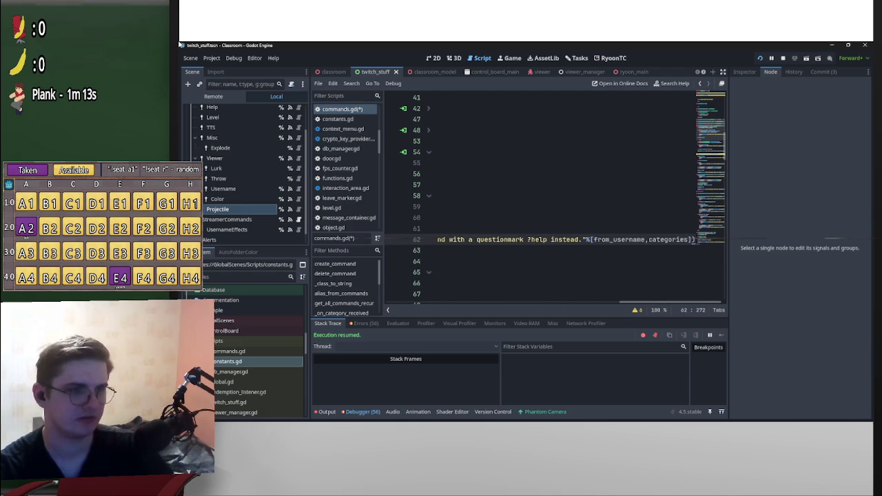
Delete the leftover empty-arguments check from the help handler.
{"action": "scroll", "coordinate": [565, 200], "scroll_direction": "left", "scroll_amount": 5}
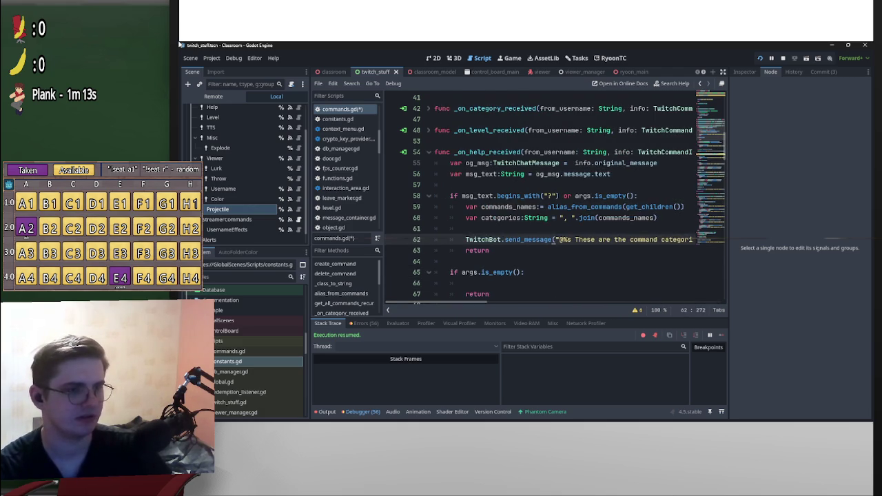
{"action": "scroll", "coordinate": [555, 197], "scroll_direction": "down", "scroll_amount": 1}
{"action": "left_click_drag", "start_coordinate": [490, 261], "coordinate": [434, 228]}
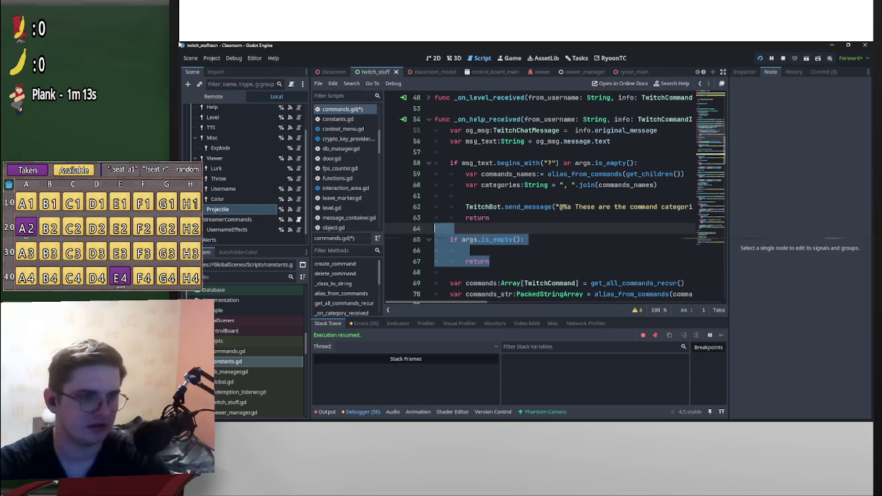
{"action": "key", "text": "BackSpace"}
{"action": "key", "text": "BackSpace"}
Cut the per-command lookup and description reply lines from the help handler.
{"action": "scroll", "coordinate": [551, 200], "scroll_direction": "down", "scroll_amount": 3}
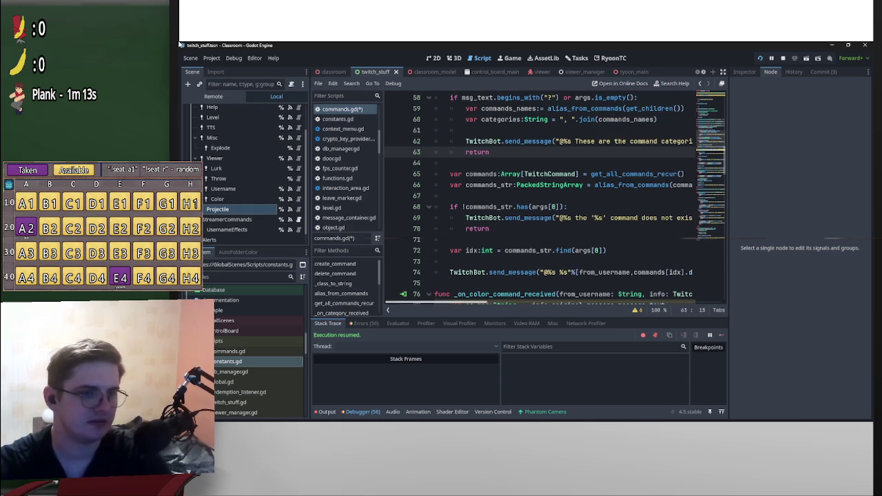
{"action": "mouse_move", "coordinate": [441, 266]}
{"action": "left_mouse_down"}
{"action": "mouse_move", "coordinate": [435, 217]}
{"action": "mouse_move", "coordinate": [493, 206]}
{"action": "left_mouse_up"}
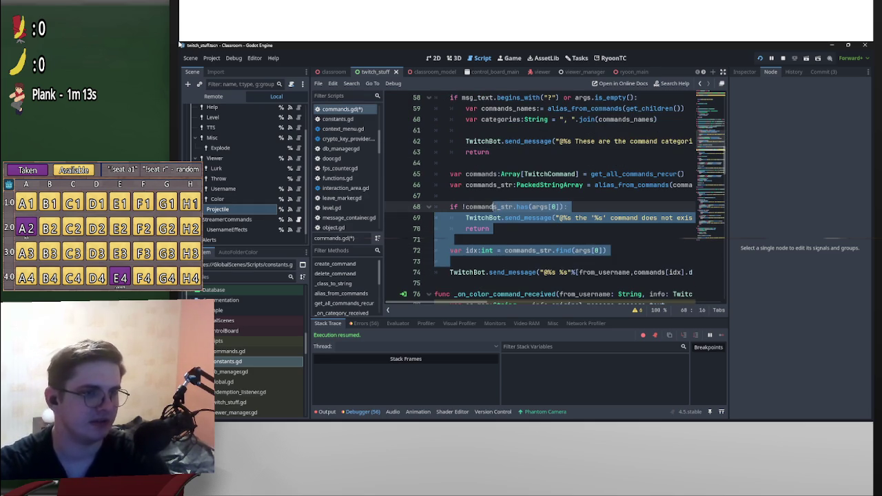
{"action": "key", "text": "Down"}
{"action": "key", "text": "Down"}
{"action": "key", "text": "Down"}
{"action": "key", "text": "End"}
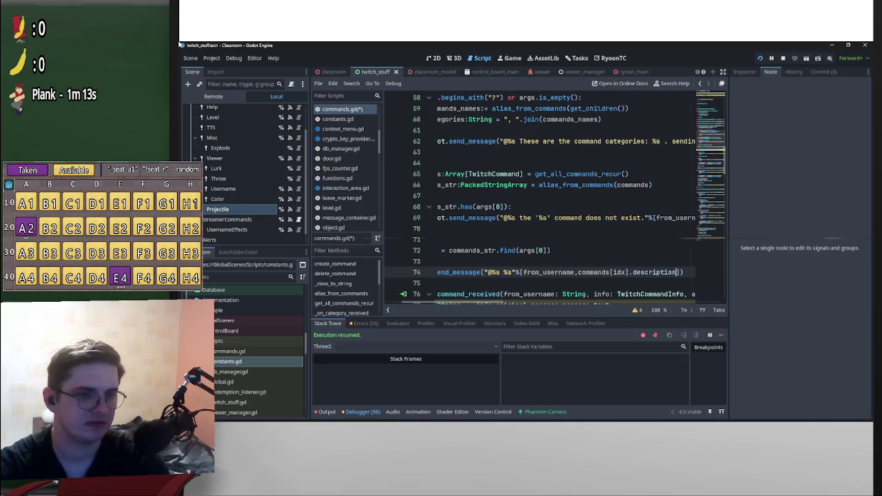
{"action": "key", "text": "shift+Home"}
{"action": "key", "text": "shift+Up"}
{"action": "key", "text": "shift+Up"}
{"action": "key", "text": "shift+Up"}
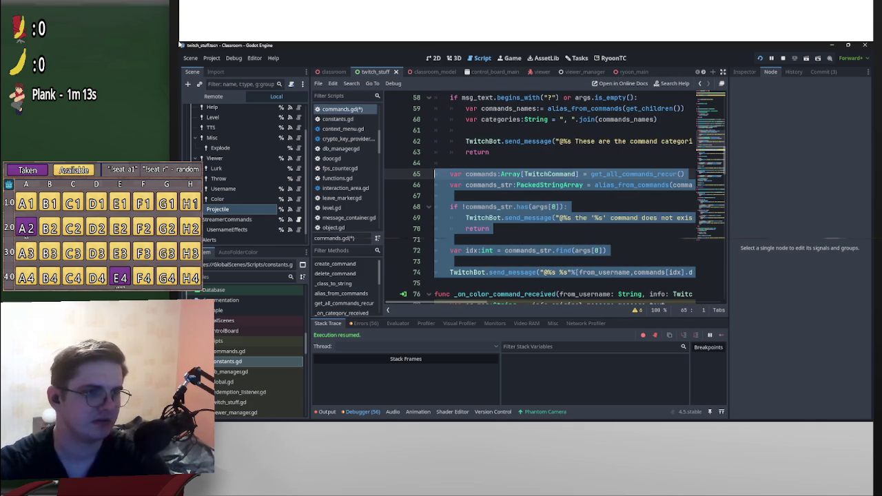
{"action": "key", "text": "BackSpace"}
{"action": "key", "text": "BackSpace"}
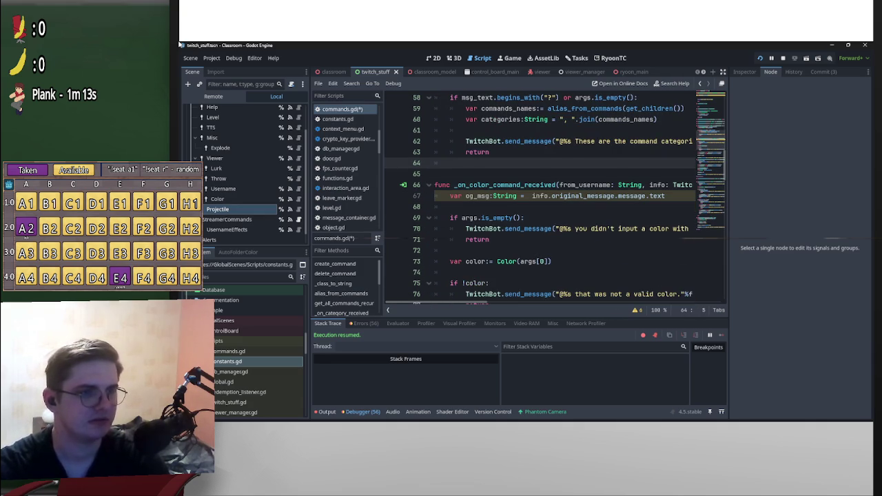
Restore the description reply with undo and remove 'or args.is_empty()' from the '?' condition.
{"action": "scroll", "coordinate": [551, 200], "scroll_direction": "up", "scroll_amount": 8}
{"action": "scroll", "coordinate": [555, 196], "scroll_direction": "down", "scroll_amount": 1}
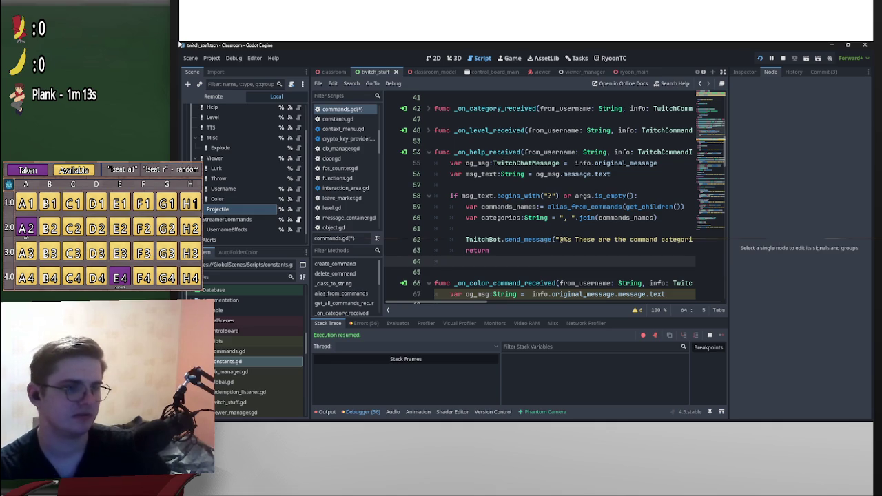
{"action": "scroll", "coordinate": [537, 206], "scroll_direction": "right", "scroll_amount": 2}
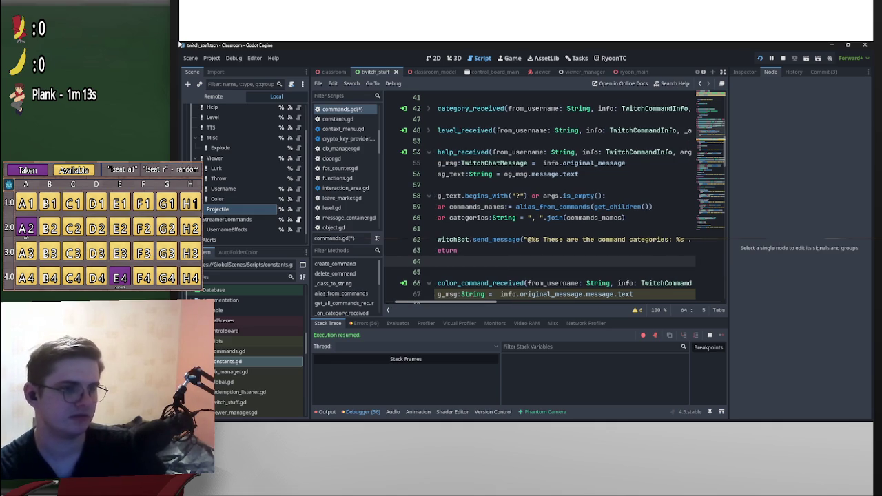
{"action": "scroll", "coordinate": [538, 206], "scroll_direction": "left", "scroll_amount": 2}
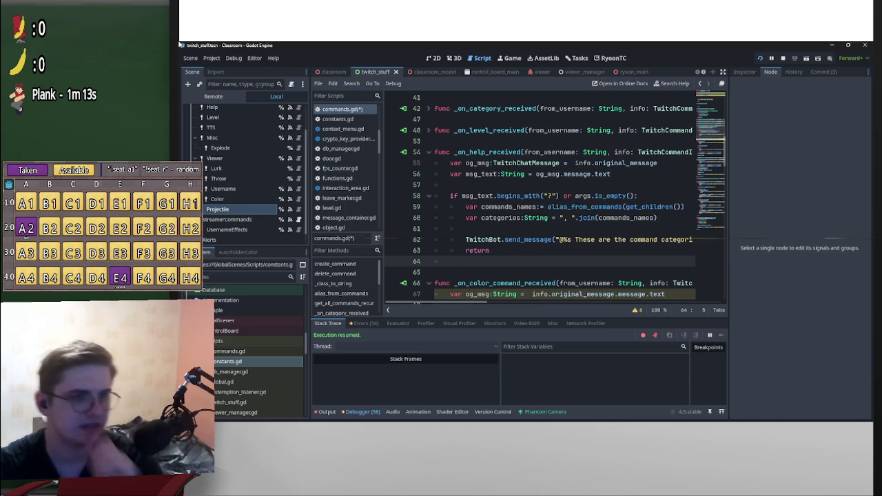
{"action": "left_click", "coordinate": [482, 228]}
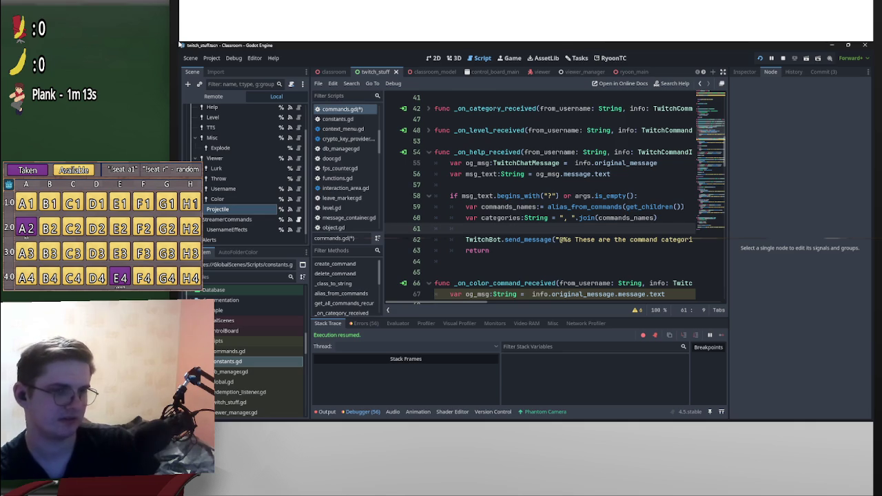
{"action": "key", "text": "ctrl+z"}
{"action": "key", "text": "ctrl+z"}
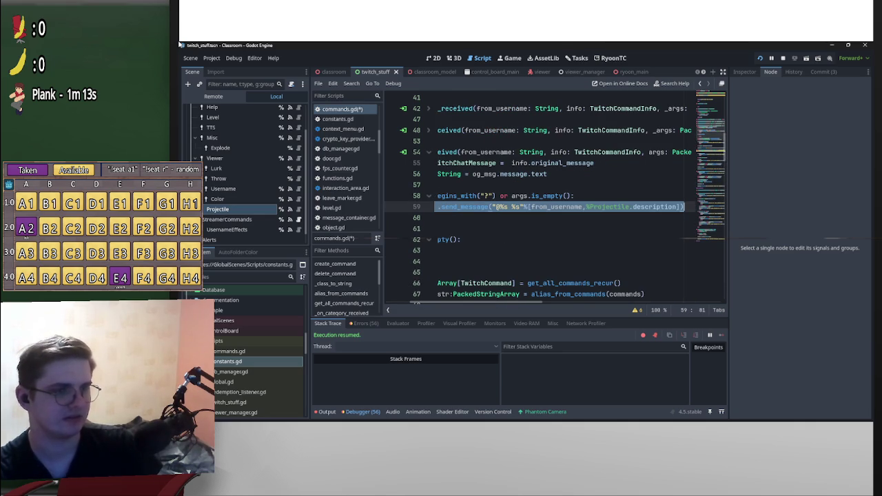
{"action": "key", "text": "Up"}
{"action": "key", "text": "ctrl+shift+Left"}
{"action": "key", "text": "ctrl+shift+Left"}
{"action": "key", "text": "ctrl+shift+Left"}
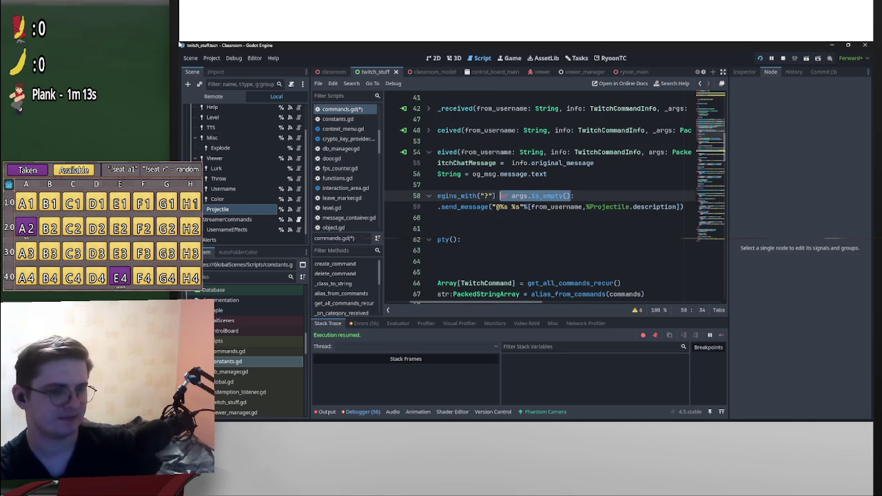
{"action": "key", "text": "BackSpace"}
{"action": "key", "text": "BackSpace"}
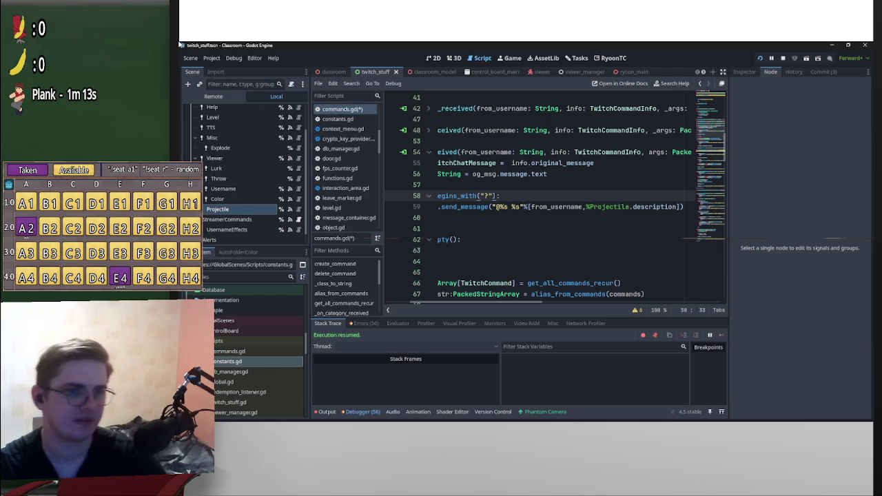
Change the reply's Projectile reference to Help so it sends Help's description.
{"action": "left_click_drag", "start_coordinate": [629, 207], "coordinate": [586, 207]}
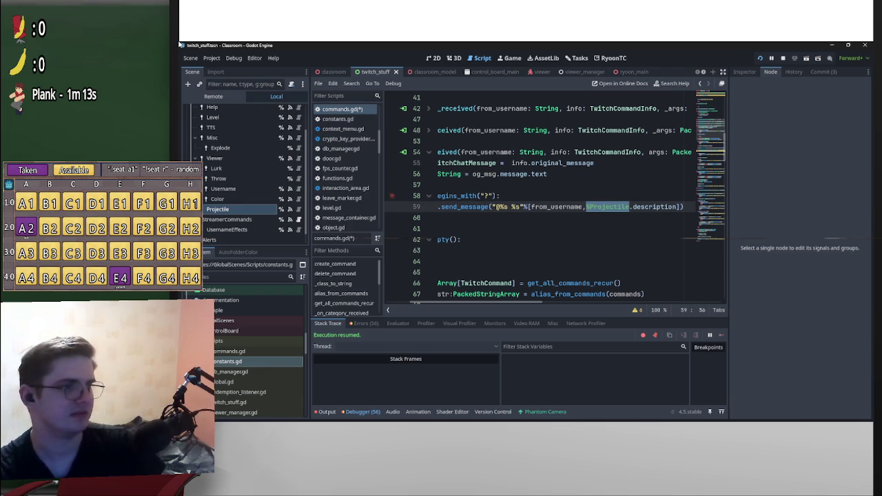
{"action": "key", "text": "shift+Right"}
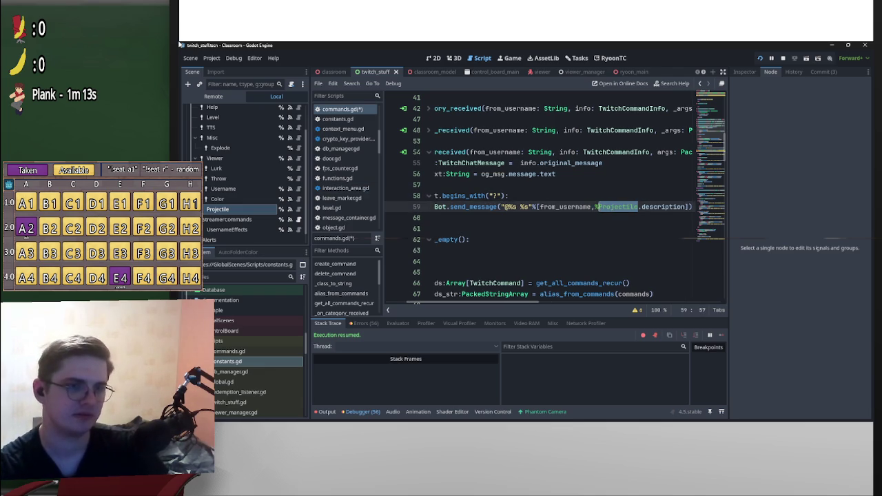
{"action": "type", "text": "Help"}
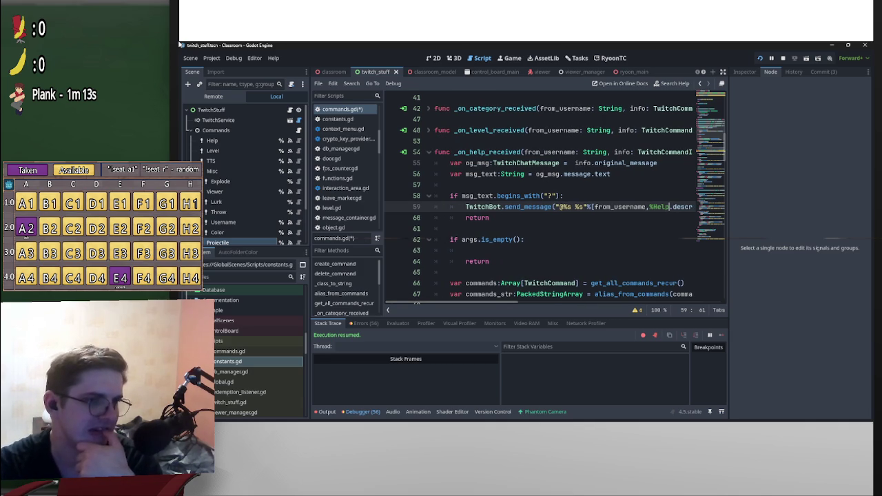
{"action": "key", "text": "Down"}
{"action": "key", "text": "Down"}
{"action": "key", "text": "Down"}
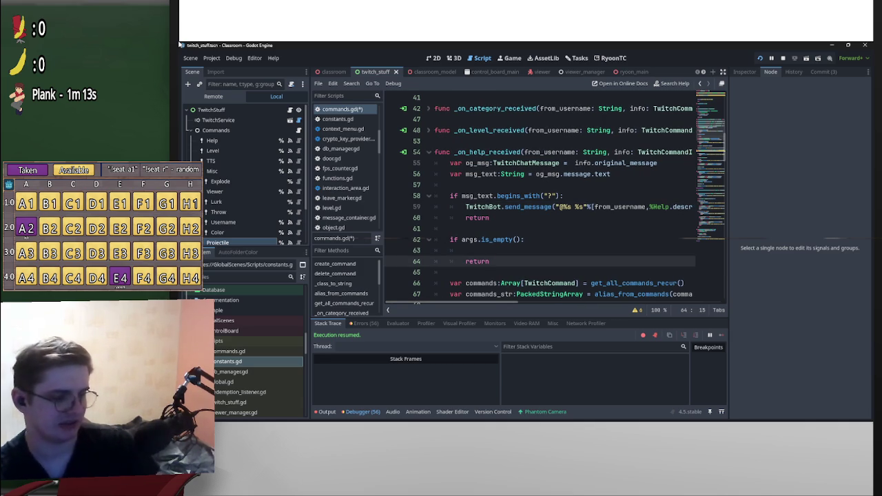
Paste the category list reply into the empty-arguments branch.
{"action": "key", "text": "Up"}
{"action": "key", "text": "ctrl+v"}
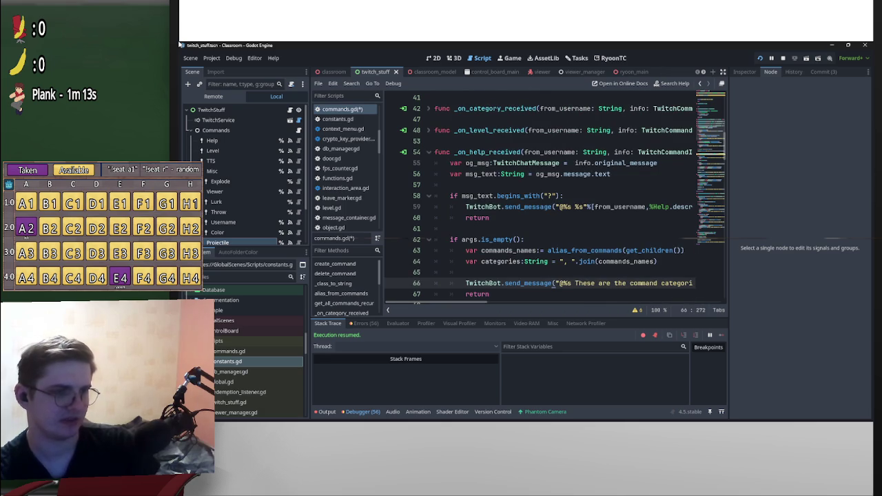
{"action": "scroll", "coordinate": [537, 199], "scroll_direction": "down", "scroll_amount": 1}
{"action": "scroll", "coordinate": [537, 200], "scroll_direction": "up", "scroll_amount": 1}
{"action": "scroll", "coordinate": [537, 200], "scroll_direction": "down", "scroll_amount": 1}
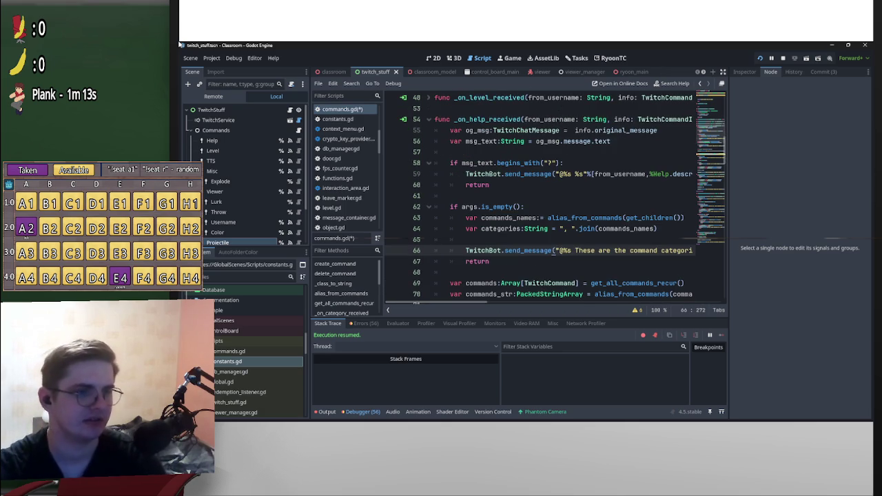
{"action": "scroll", "coordinate": [537, 200], "scroll_direction": "down", "scroll_amount": 2}
{"action": "scroll", "coordinate": [538, 200], "scroll_direction": "down", "scroll_amount": 2}
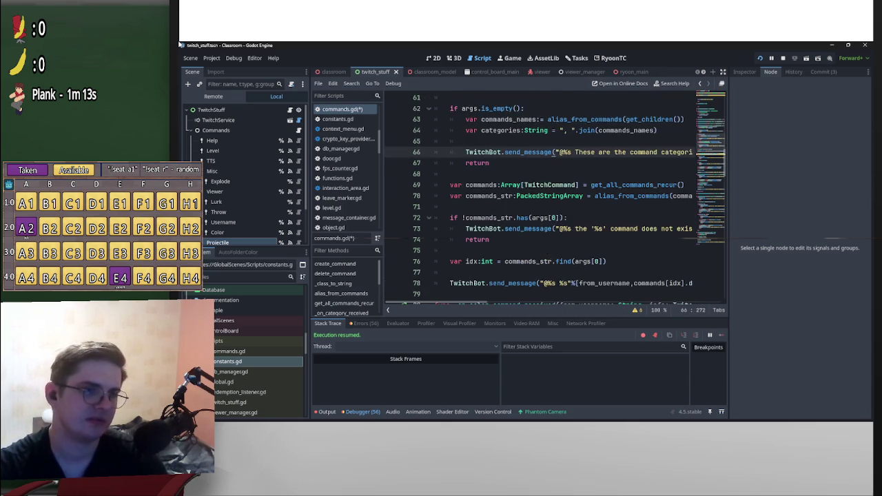
Delete the trailing command lookup and send_message block along with its leftover empty line.
{"action": "left_click_drag", "start_coordinate": [569, 250], "coordinate": [694, 250]}
{"action": "key", "text": "shift+End"}
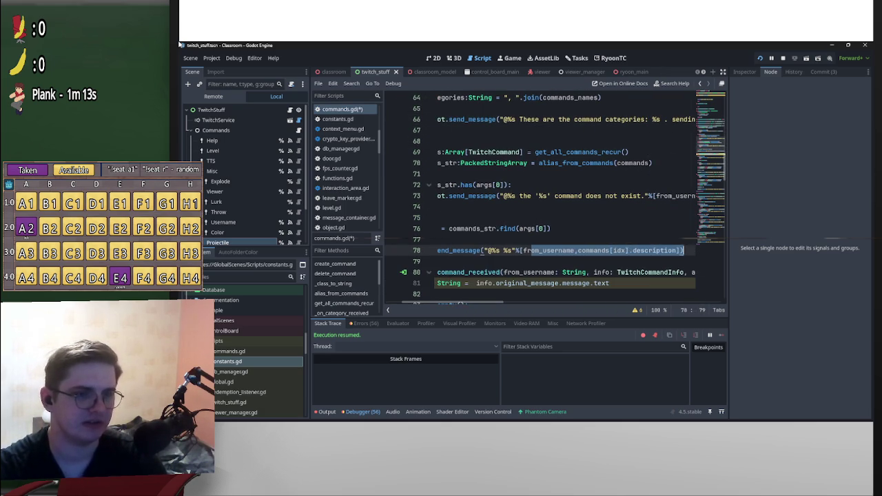
{"action": "key", "text": "End"}
{"action": "key", "text": "shift+Left"}
{"action": "key", "text": "shift+Left"}
{"action": "key", "text": "shift+Left"}
{"action": "key", "text": "shift+Up"}
{"action": "key", "text": "shift+Up"}
{"action": "key", "text": "shift+Up"}
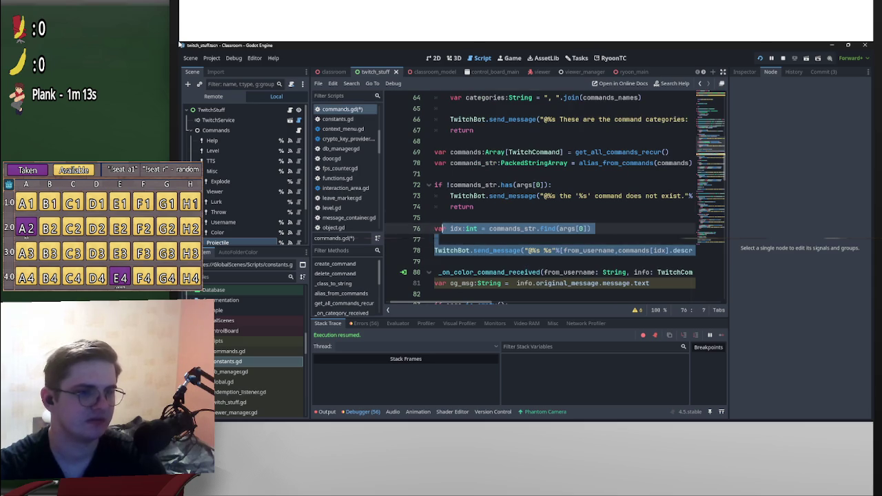
{"action": "key", "text": "Tab"}
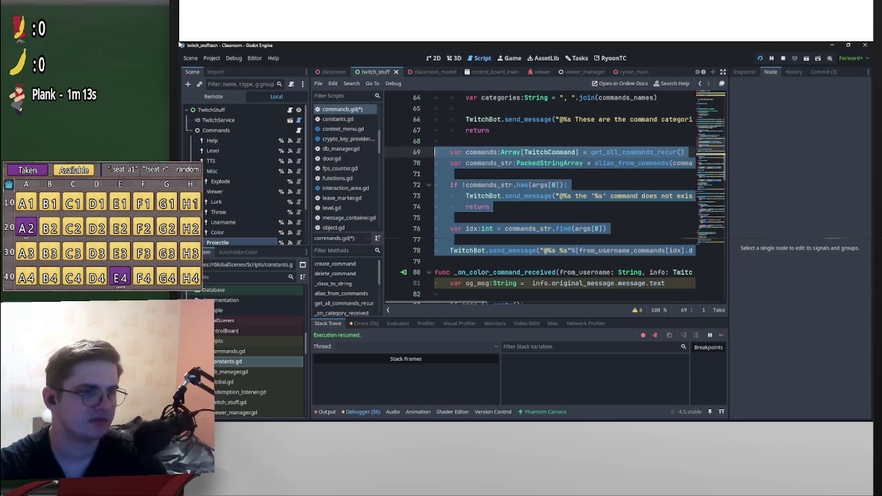
{"action": "key", "text": "BackSpace"}
{"action": "key", "text": "Delete"}
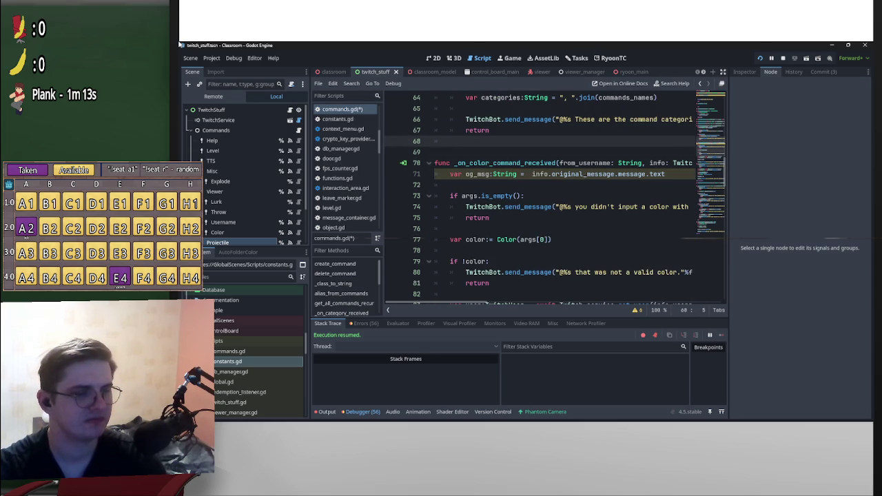
{"action": "scroll", "coordinate": [555, 200], "scroll_direction": "up", "scroll_amount": 2}
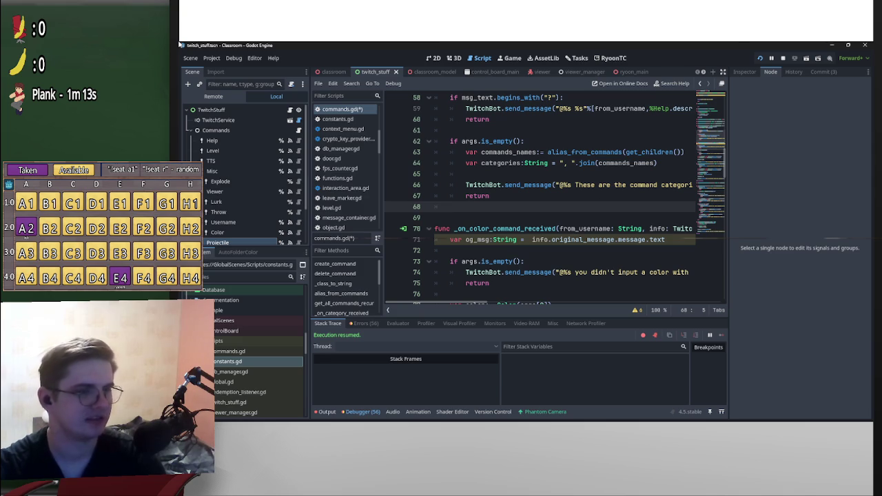
{"action": "scroll", "coordinate": [554, 200], "scroll_direction": "up", "scroll_amount": 2}
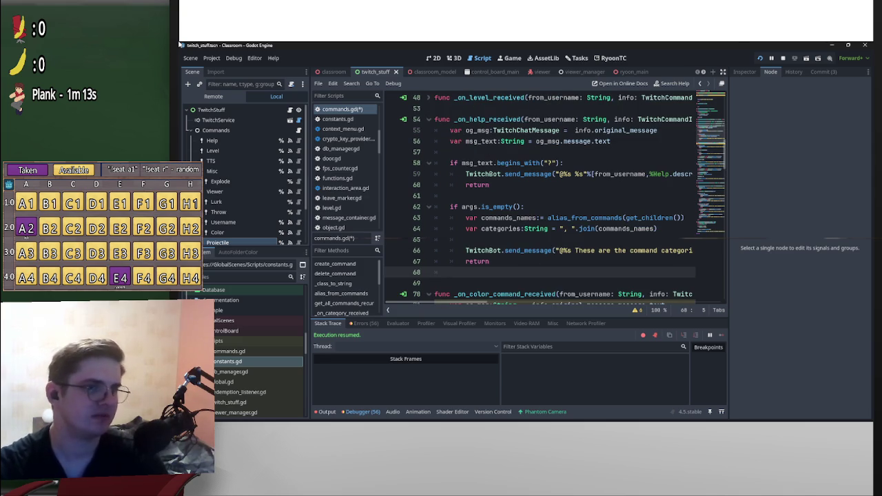
Copy the '?' check from _on_help_received into _on_color_command_received.
{"action": "left_click_drag", "start_coordinate": [489, 185], "coordinate": [449, 130]}
{"action": "key", "text": "ctrl+c"}
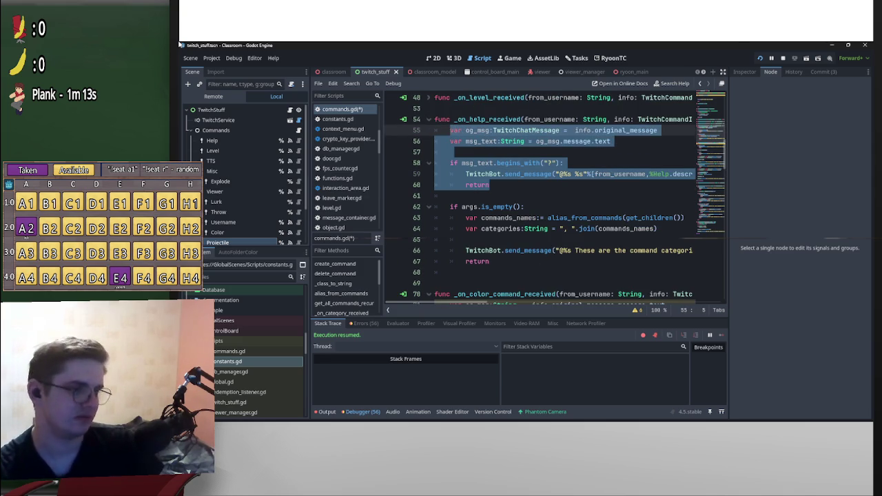
{"action": "key", "text": "alt+f"}
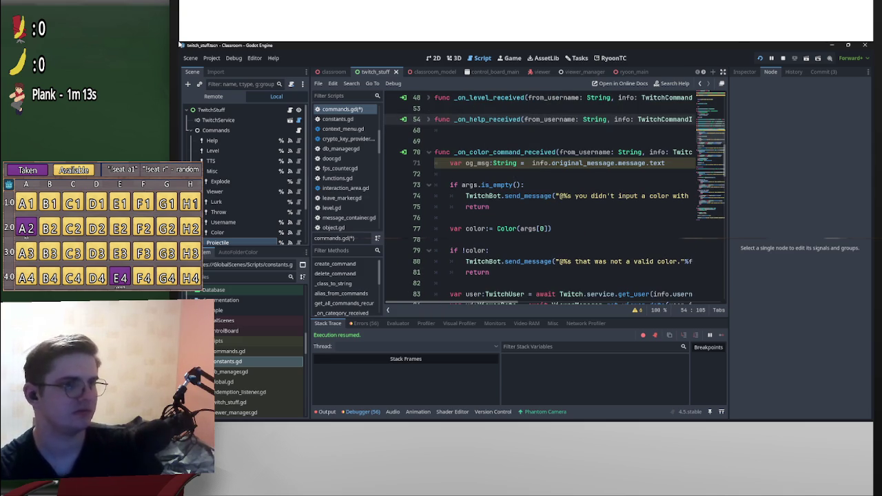
{"action": "key", "text": "ctrl+y"}
{"action": "key", "text": "ctrl+y"}
{"action": "key", "text": "ctrl+y"}
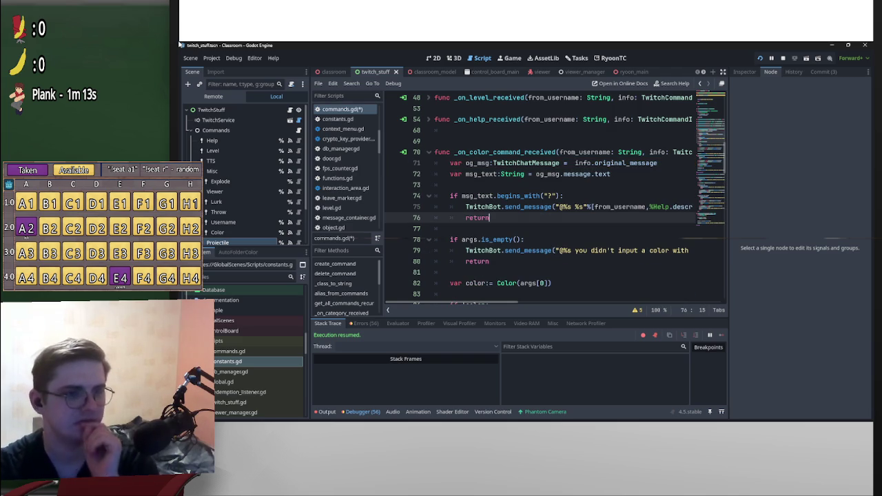
{"action": "scroll", "coordinate": [539, 198], "scroll_direction": "right", "scroll_amount": 3}
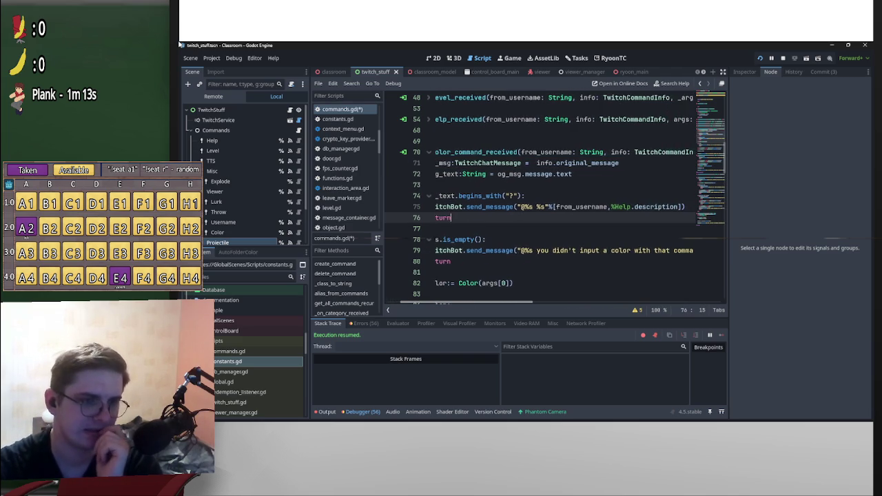
{"action": "scroll", "coordinate": [539, 199], "scroll_direction": "left", "scroll_amount": 3}
{"action": "scroll", "coordinate": [541, 198], "scroll_direction": "right", "scroll_amount": 5}
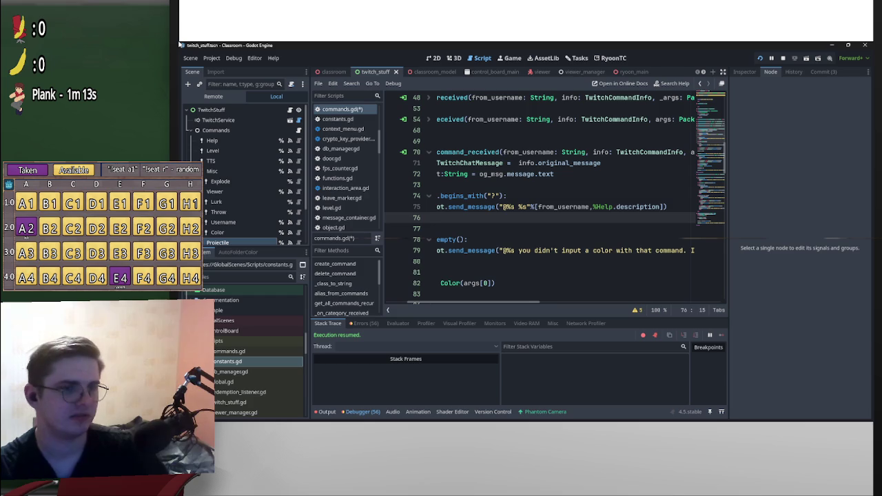
Replace Help with Color in the pasted reply so it sends Color's description.
{"action": "double_click", "coordinate": [604, 207]}
{"action": "type", "text": "Color"}
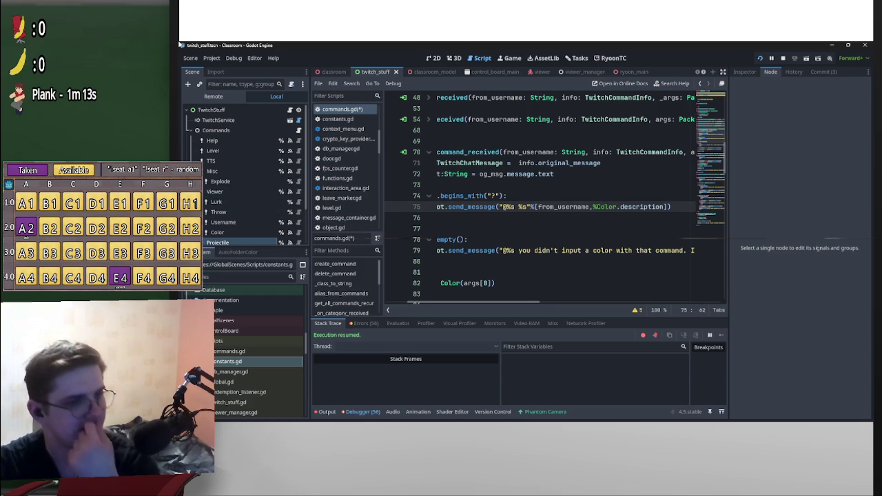
{"action": "scroll", "coordinate": [537, 200], "scroll_direction": "left", "scroll_amount": 3}
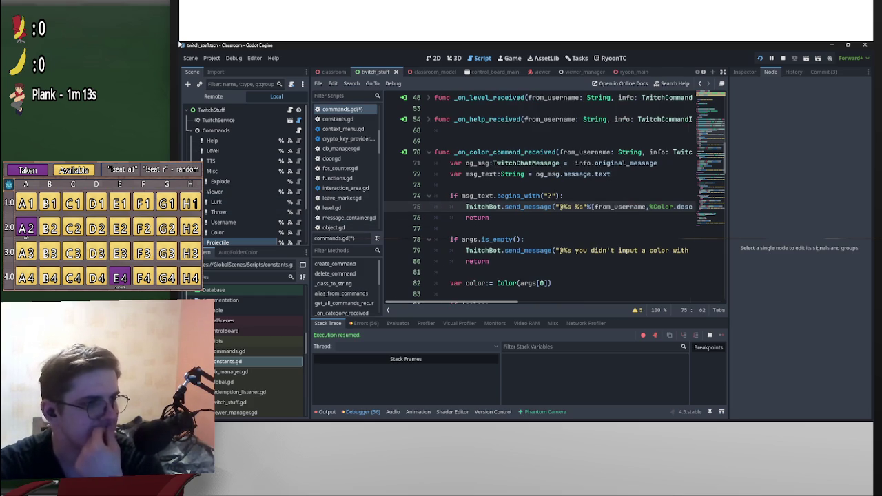
{"action": "scroll", "coordinate": [537, 199], "scroll_direction": "right", "scroll_amount": 3}
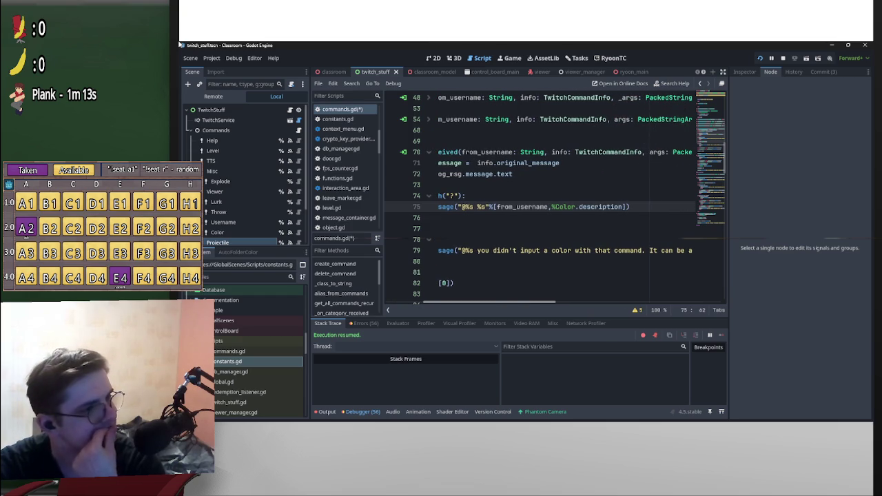
{"action": "scroll", "coordinate": [537, 200], "scroll_direction": "left", "scroll_amount": 3}
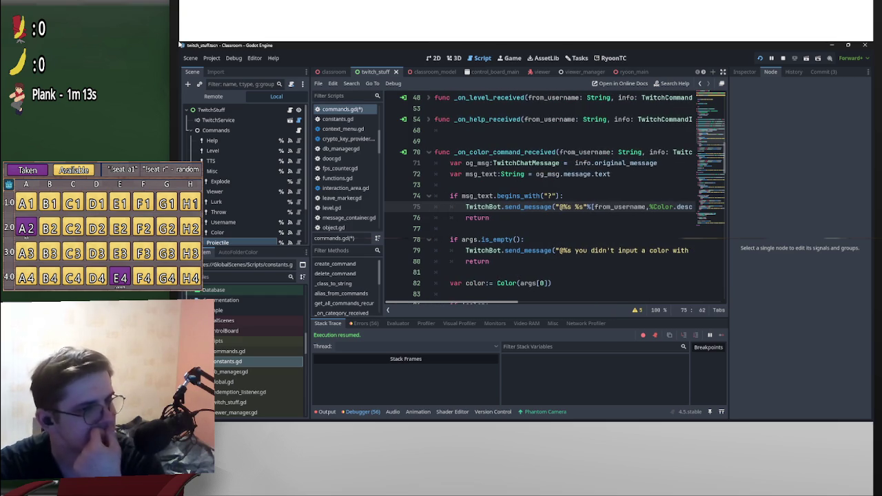
{"action": "scroll", "coordinate": [537, 200], "scroll_direction": "right", "scroll_amount": 3}
{"action": "scroll", "coordinate": [537, 200], "scroll_direction": "left", "scroll_amount": 3}
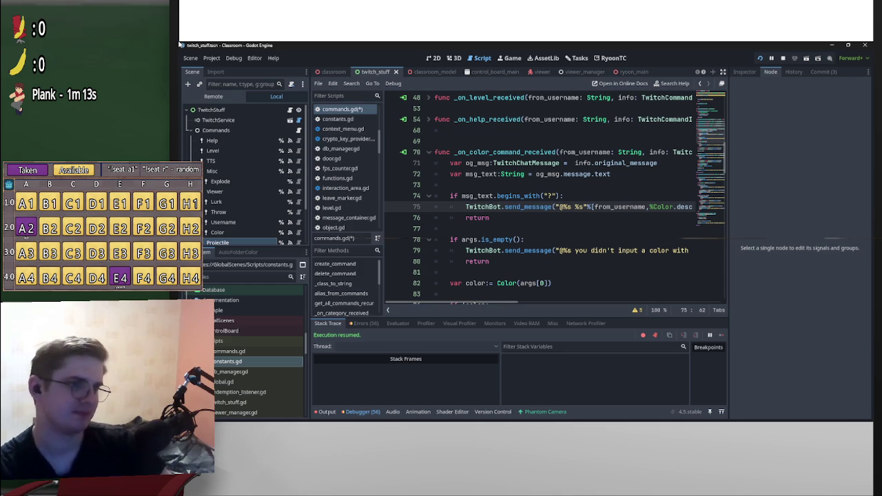
Paste the '?' check into _on_username_command_received, replacing Help with Username.
{"action": "key", "text": "alt+f"}
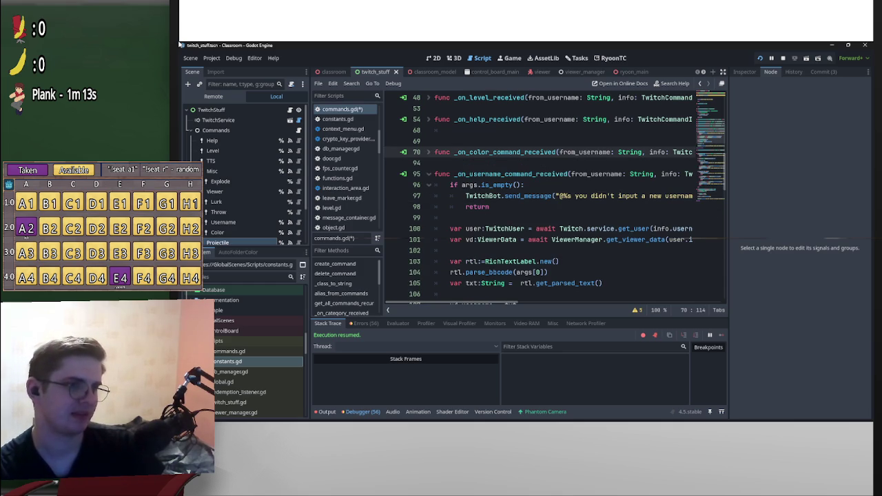
{"action": "key", "text": "Down"}
{"action": "key", "text": "Down"}
{"action": "key", "text": "Return"}
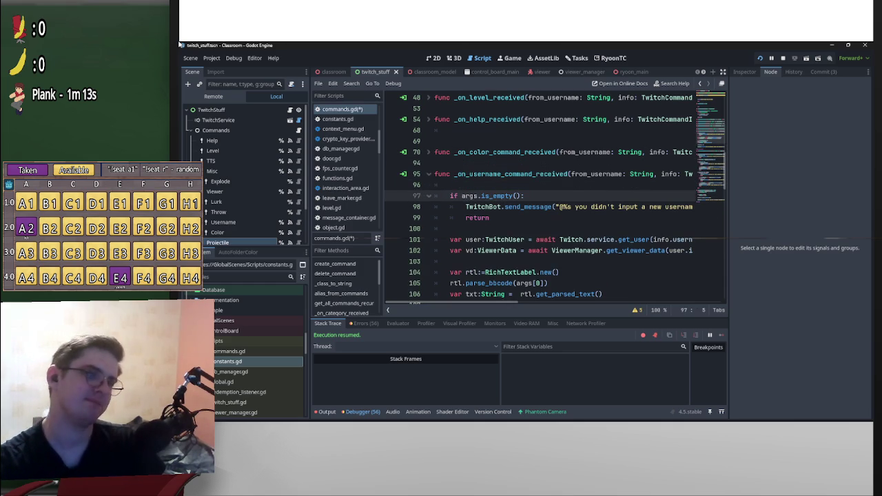
{"action": "key", "text": "ctrl+v"}
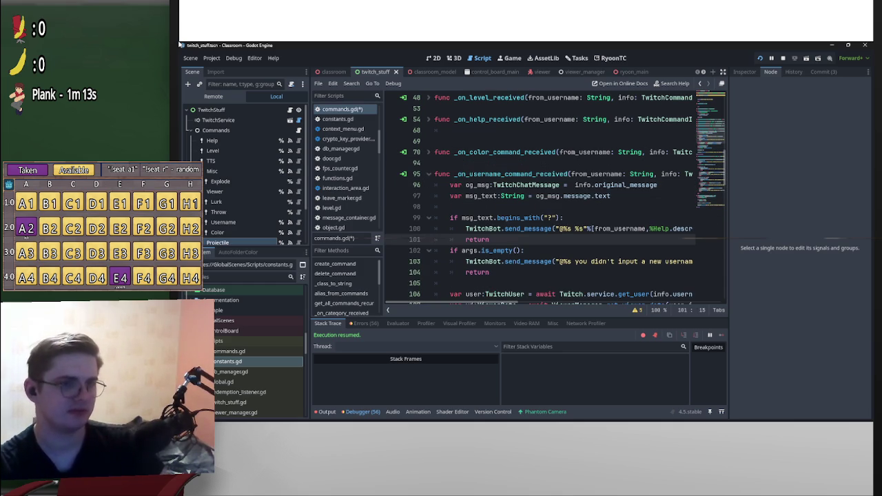
{"action": "key", "text": "Left"}
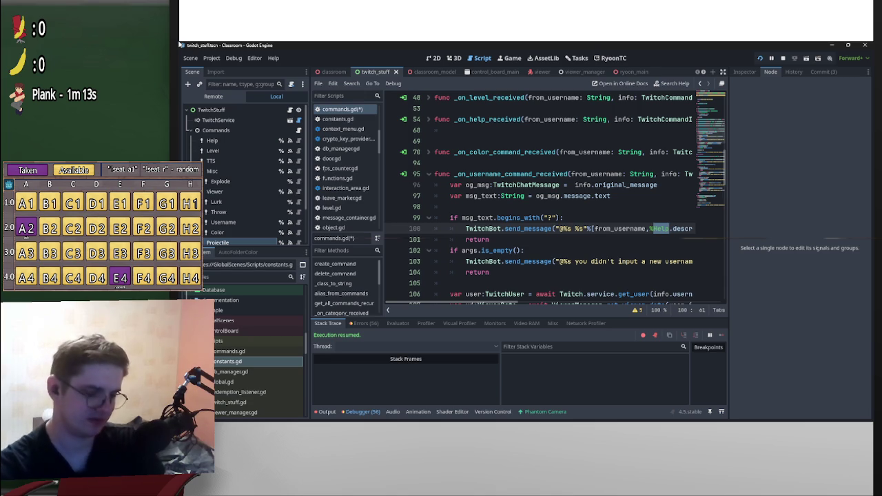
{"action": "type", "text": "Username"}
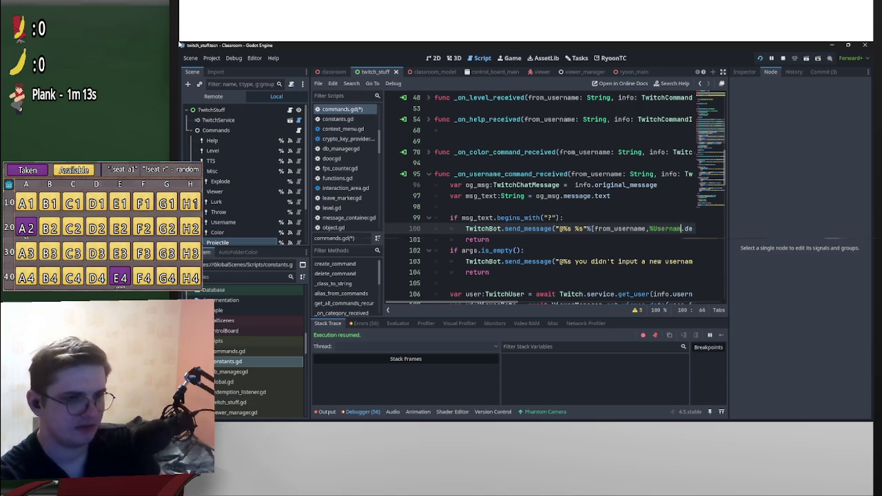
Add a blank line after the check and fold the username handler.
{"action": "key", "text": "Down"}
{"action": "key", "text": "Down"}
{"action": "key", "text": "Home"}
{"action": "key", "text": "Return"}
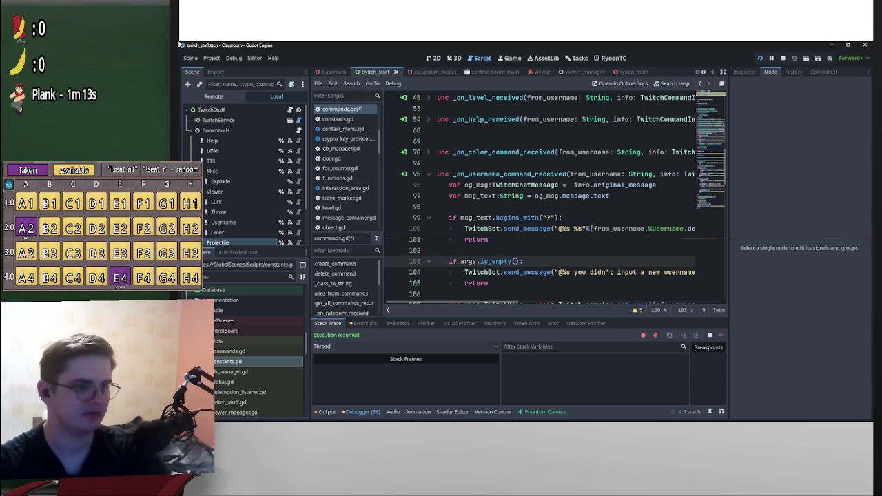
{"action": "key", "text": "alt+f"}
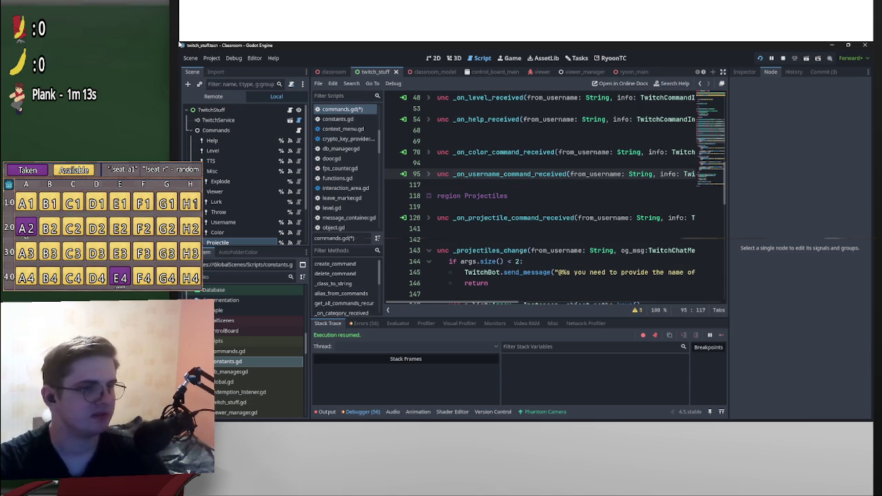
{"action": "scroll", "coordinate": [556, 199], "scroll_direction": "up", "scroll_amount": 1}
{"action": "scroll", "coordinate": [555, 199], "scroll_direction": "up", "scroll_amount": 2}
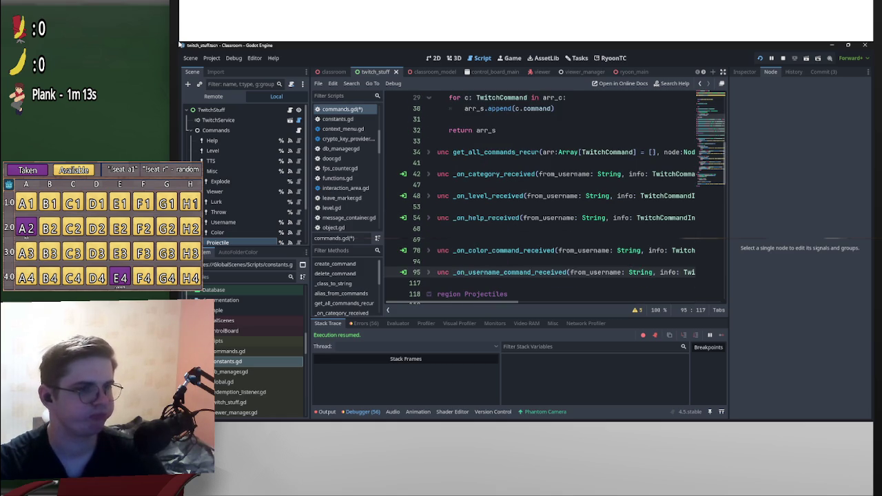
{"action": "scroll", "coordinate": [556, 199], "scroll_direction": "down", "scroll_amount": 5}
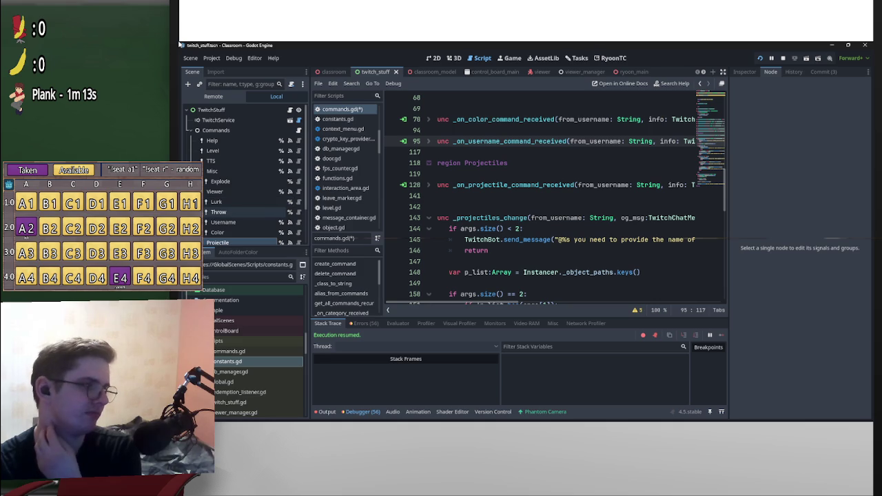
Select the Projectile command and begin its Description: 'With this command you can change your projectile'.
{"action": "left_click", "coordinate": [238, 212]}
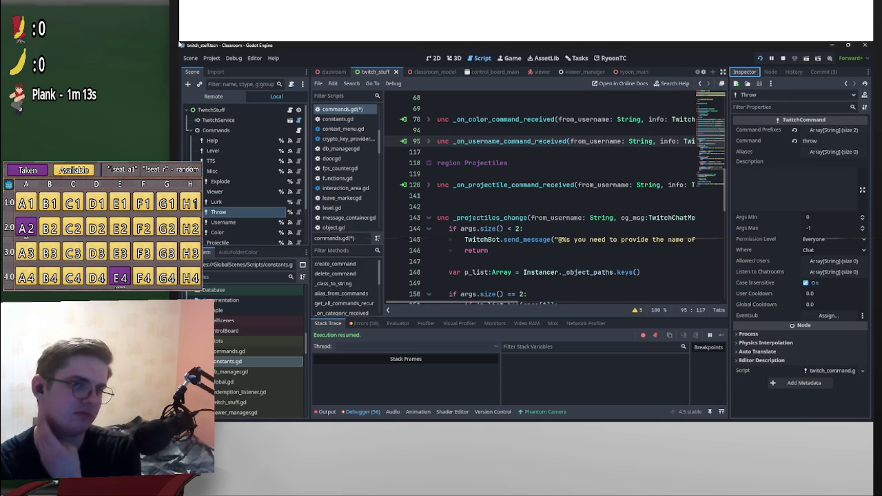
{"action": "left_click", "coordinate": [218, 242]}
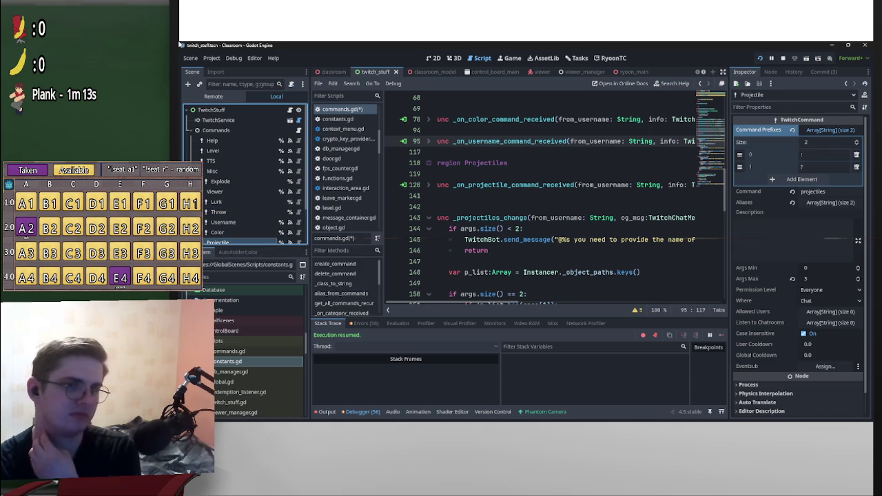
{"action": "left_click", "coordinate": [793, 234]}
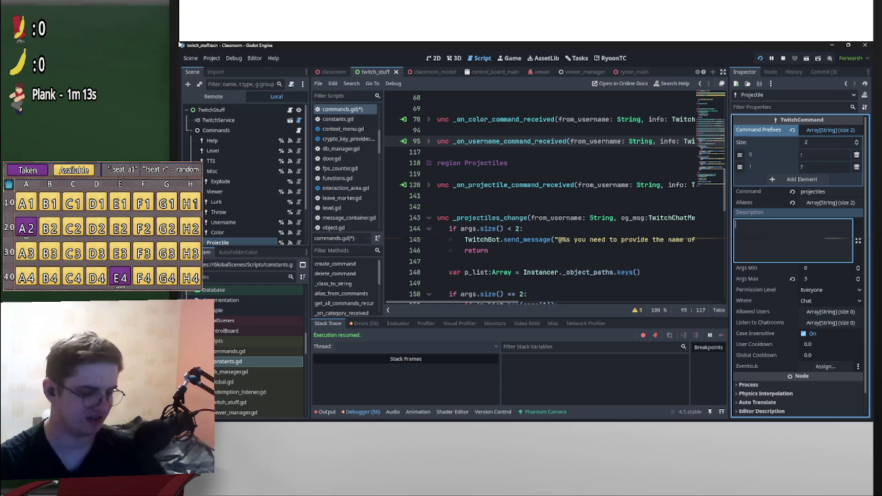
{"action": "type", "text": "With"}
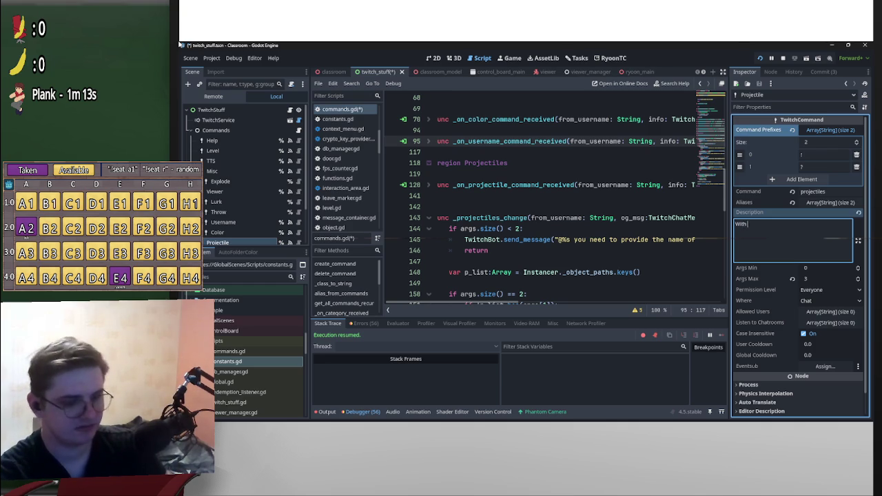
{"action": "type", "text": " this comma"}
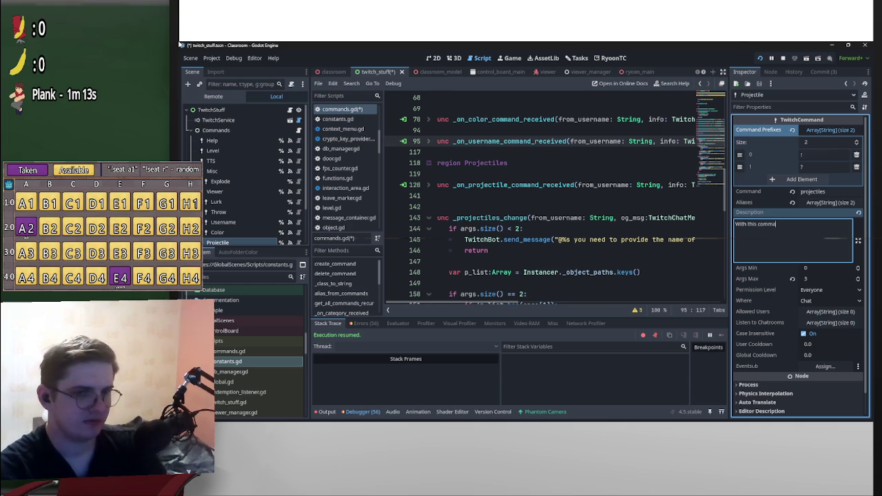
{"action": "type", "text": "nd you"}
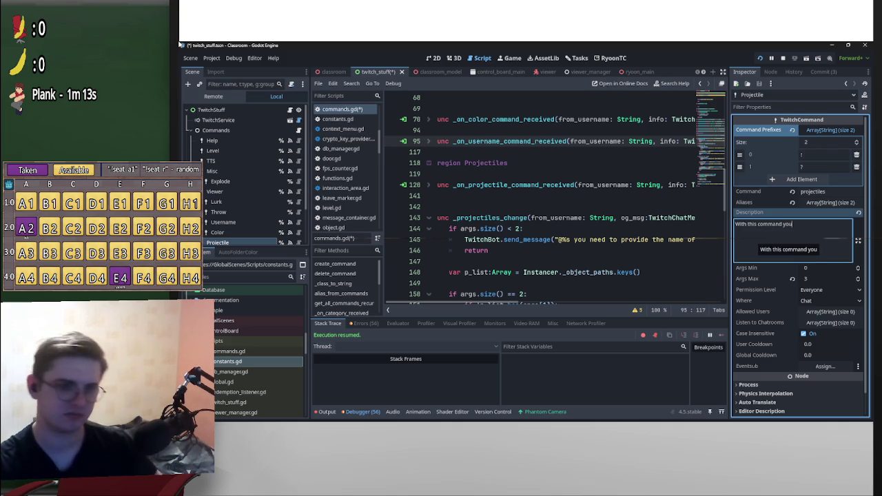
{"action": "type", "text": " ca"}
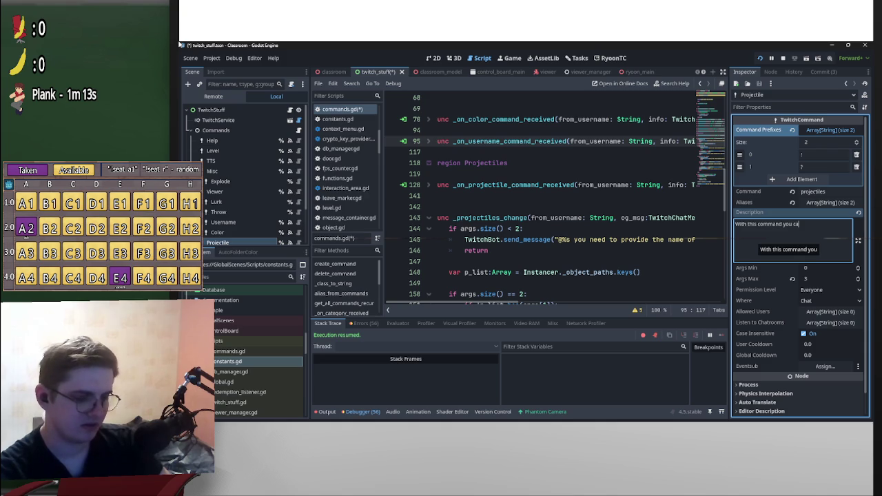
{"action": "type", "text": "n change "}
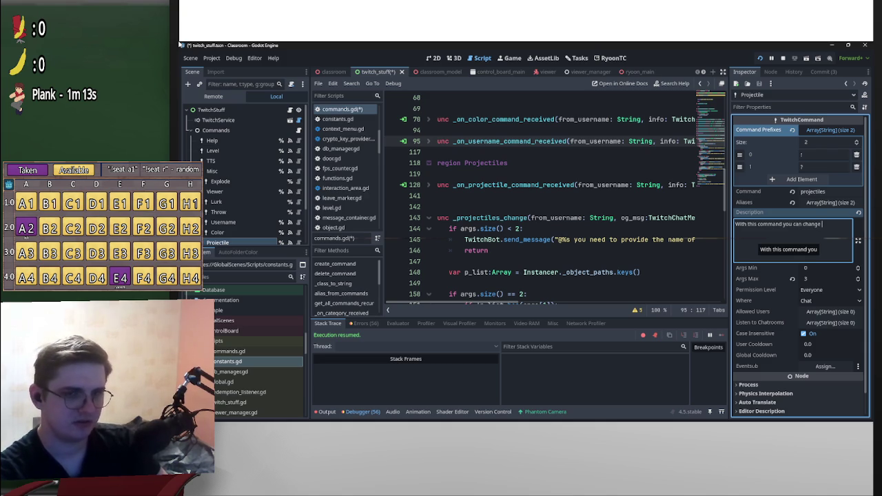
{"action": "type", "text": "or"}
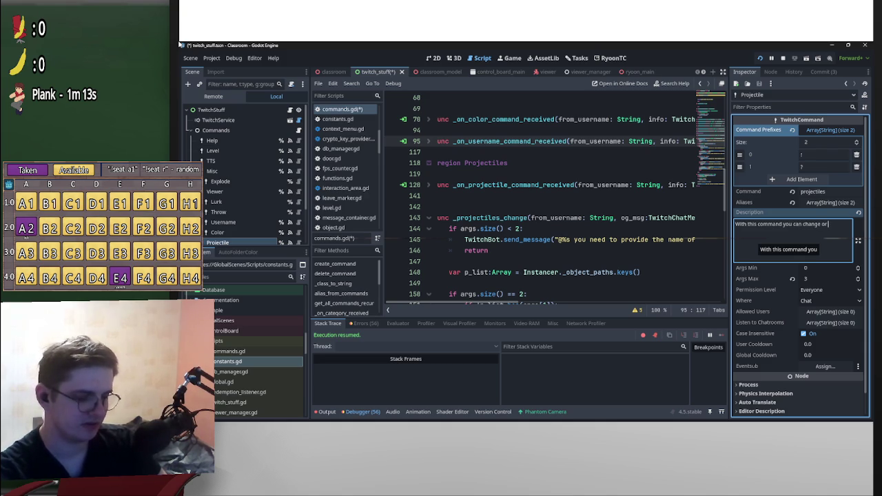
{"action": "key", "text": "BackSpace"}
{"action": "key", "text": "BackSpace"}
{"action": "type", "text": "your"}
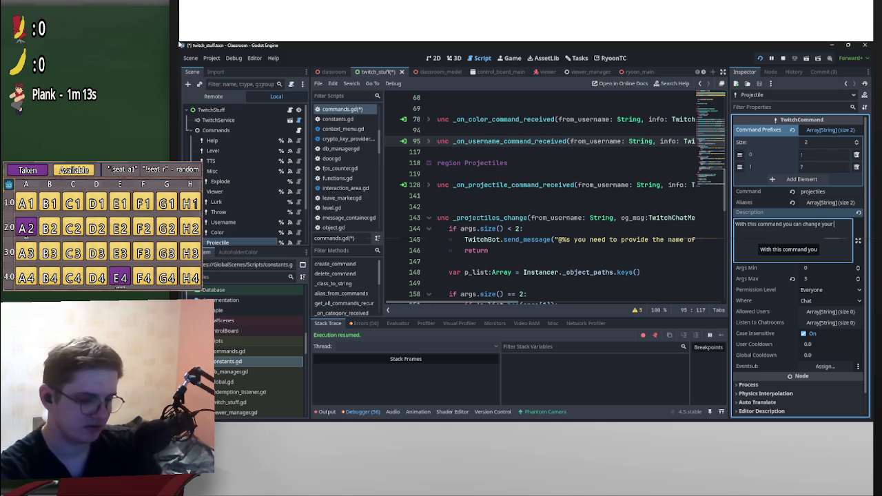
{"action": "type", "text": " projecti"}
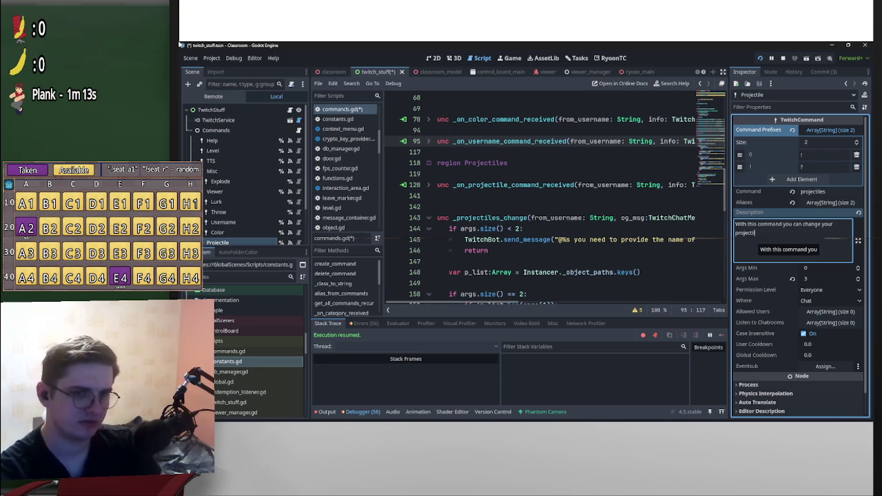
{"action": "type", "text": "le"}
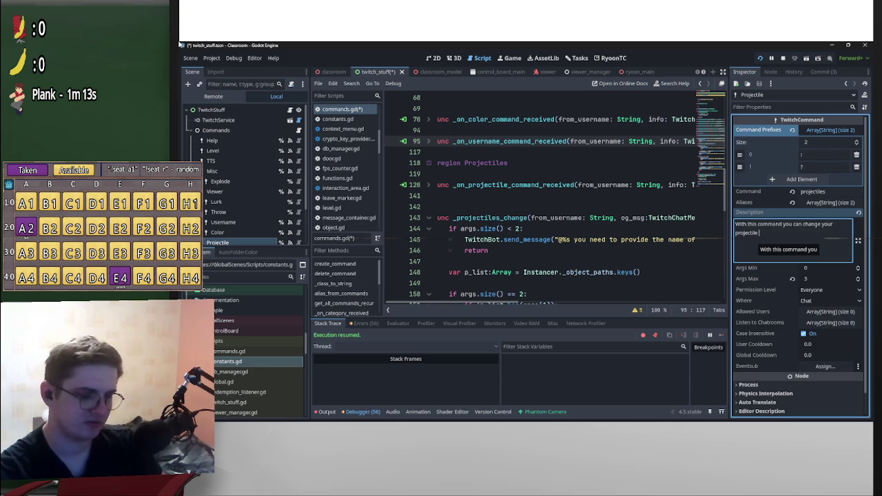
Complete the description covering 'projectiles change [name]' for the default projectile and '!projectiles list'.
{"action": "key", "text": "ctrl+BackSpace"}
{"action": "type", "text": "de"}
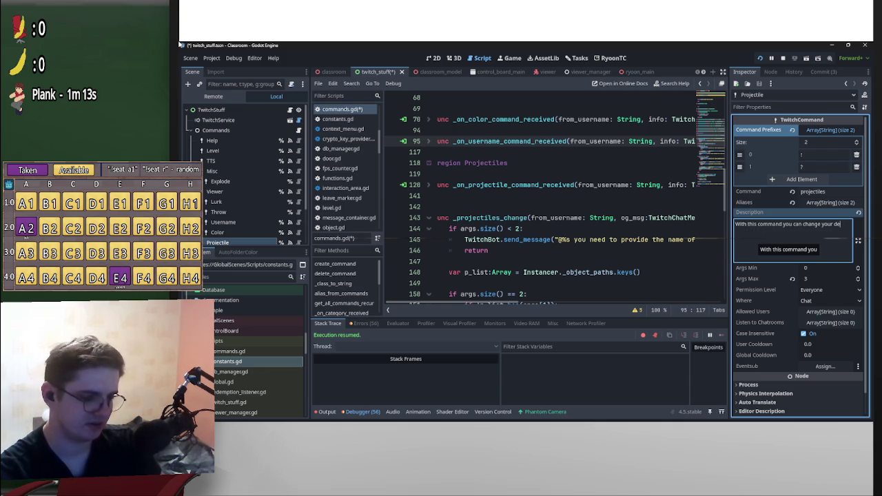
{"action": "type", "text": "fault proje"}
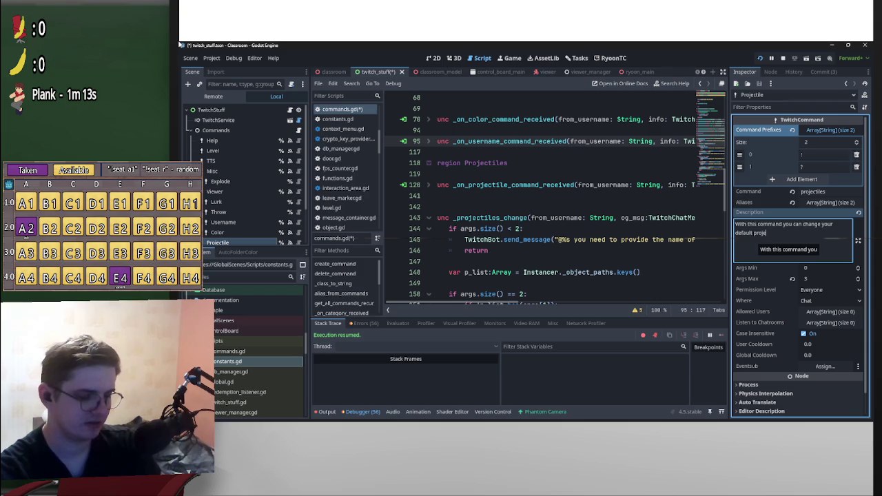
{"action": "type", "text": "ctile with "}
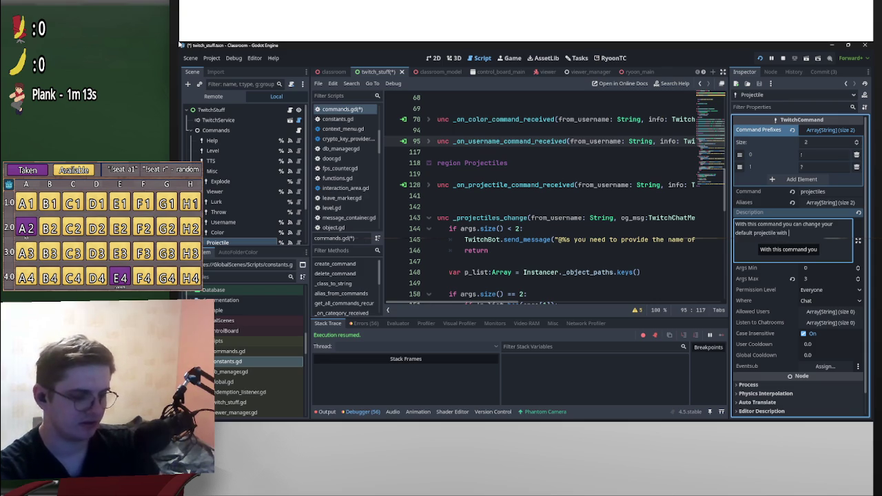
{"action": "type", "text": "(projectiles "}
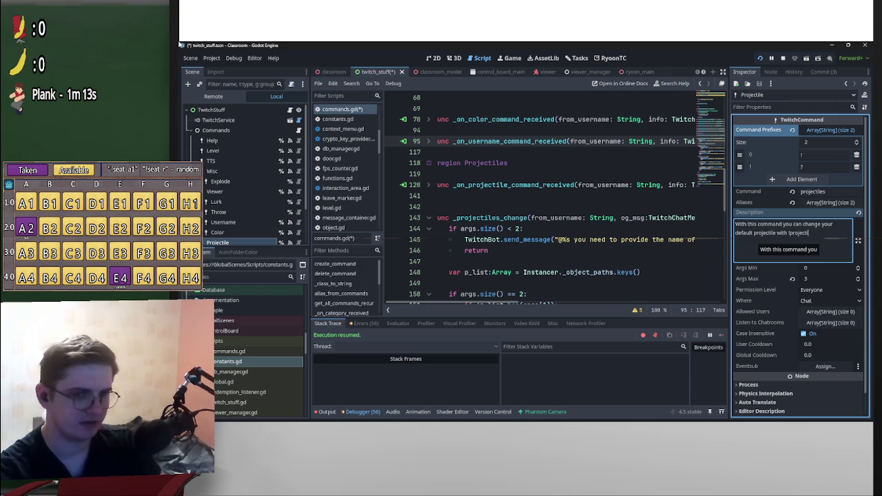
{"action": "type", "text": "change"}
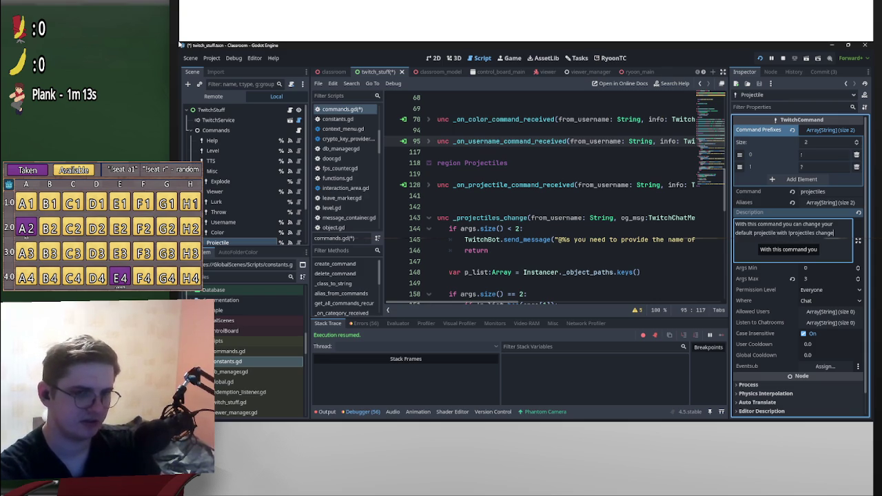
{"action": "type", "text": " ["}
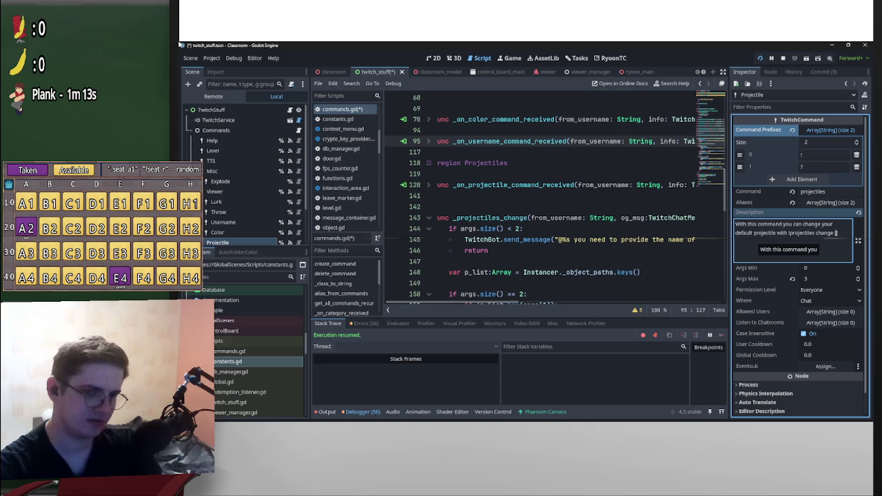
{"action": "type", "text": "pro"}
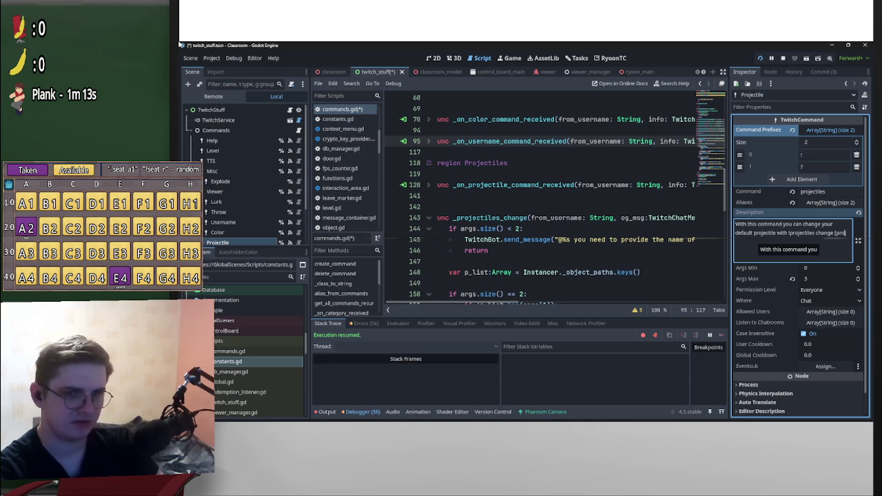
{"action": "key", "text": "BackSpace"}
{"action": "key", "text": "BackSpace"}
{"action": "key", "text": "BackSpace"}
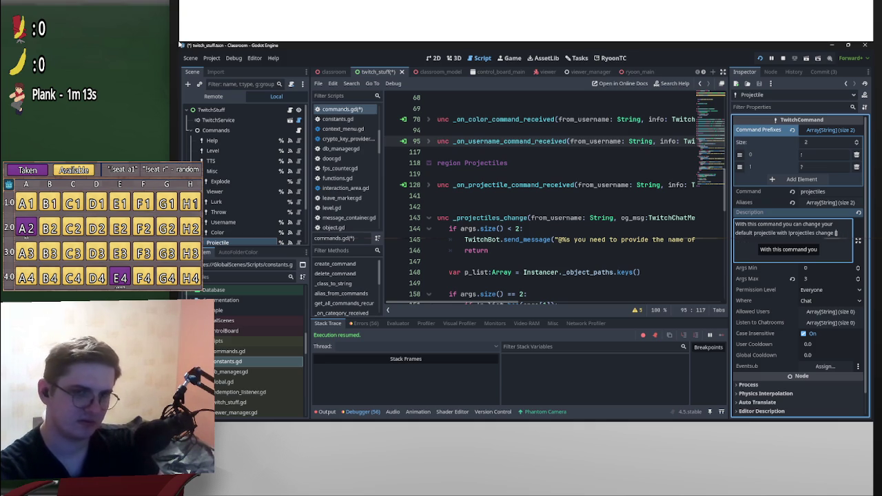
{"action": "type", "text": "name"}
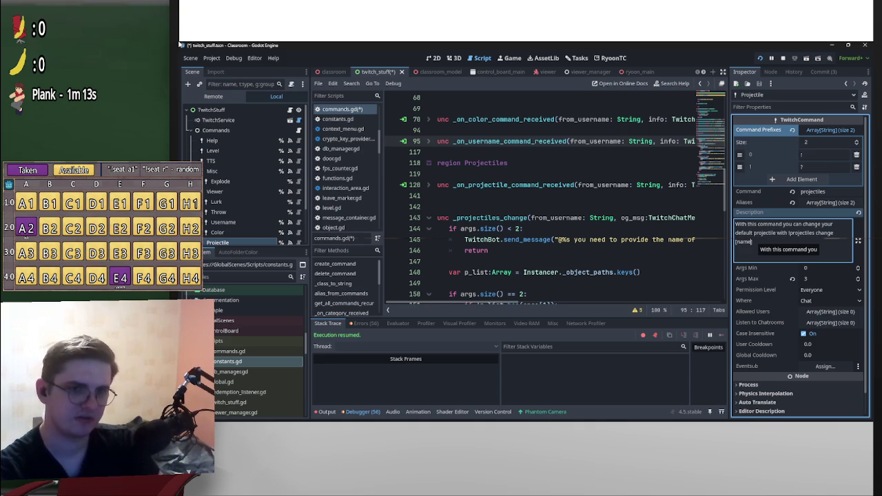
{"action": "type", "text": "]"}
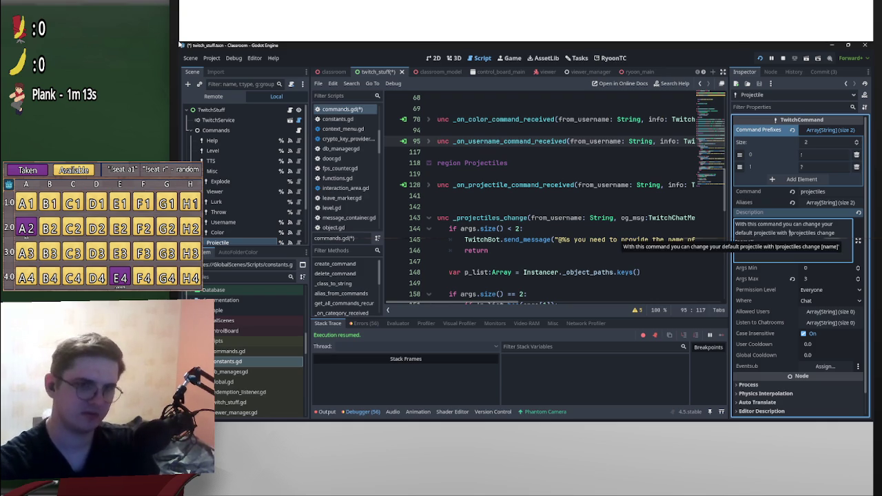
{"action": "type", "text": " or get a lis"}
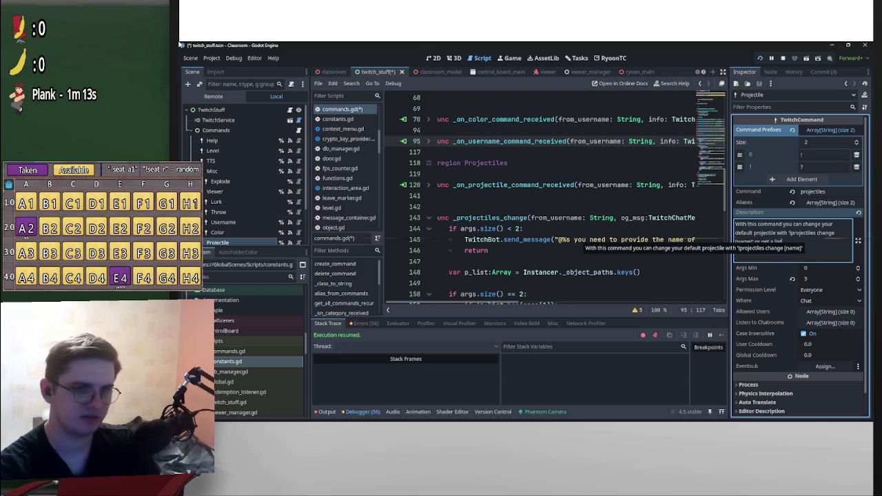
{"action": "type", "text": "t"}
{"action": "type", "text": " of av"}
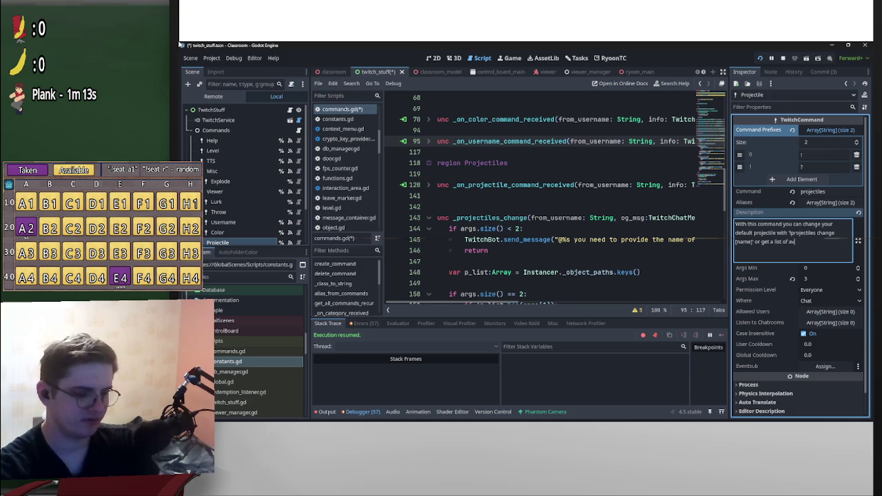
{"action": "type", "text": "ailable pro"}
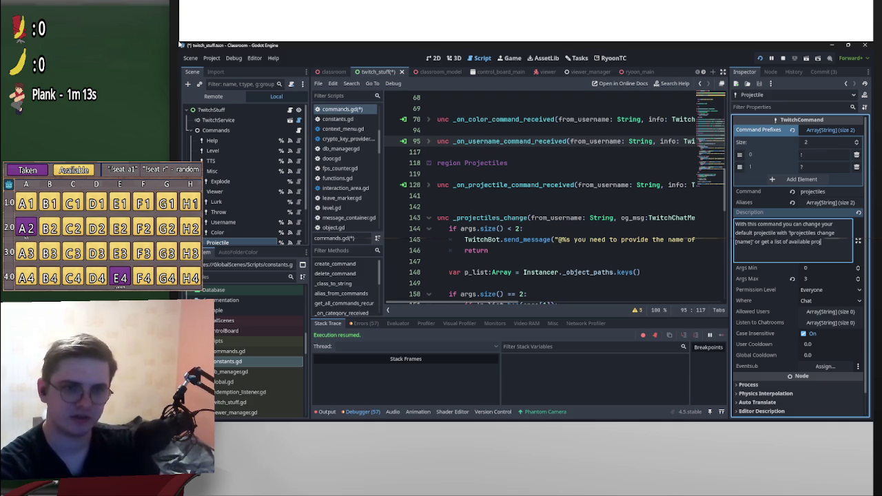
{"action": "type", "text": "jectiles"}
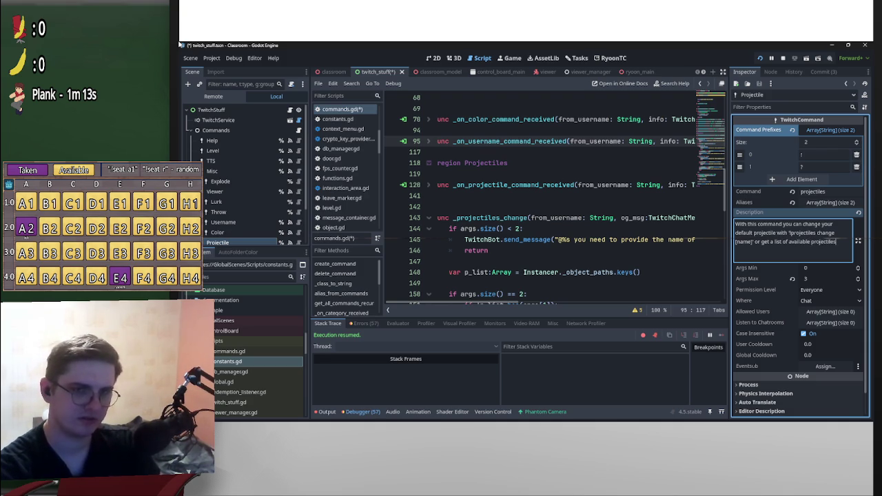
{"action": "type", "text": " with "}
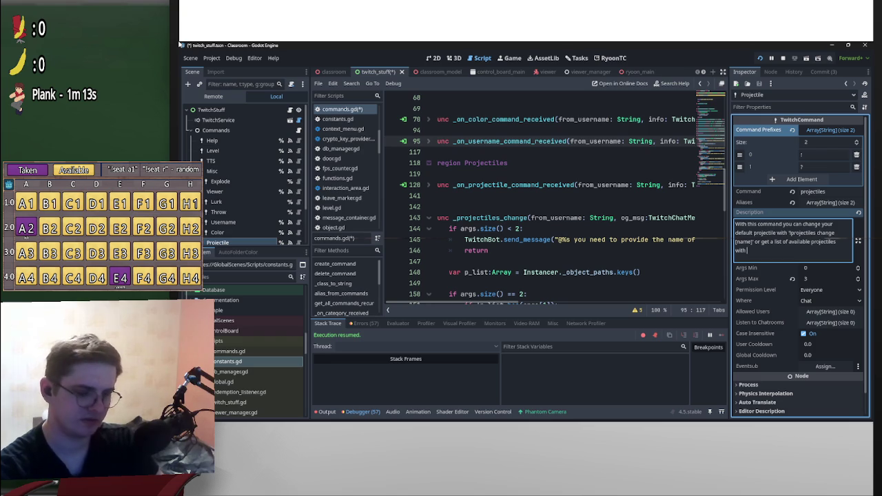
{"action": "type", "text": "\""}
{"action": "key", "text": "BackSpace"}
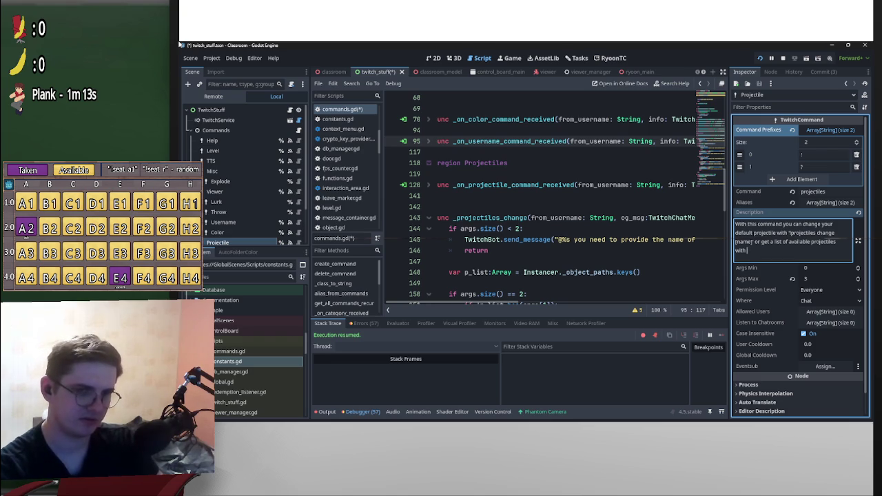
{"action": "type", "text": "'!pr"}
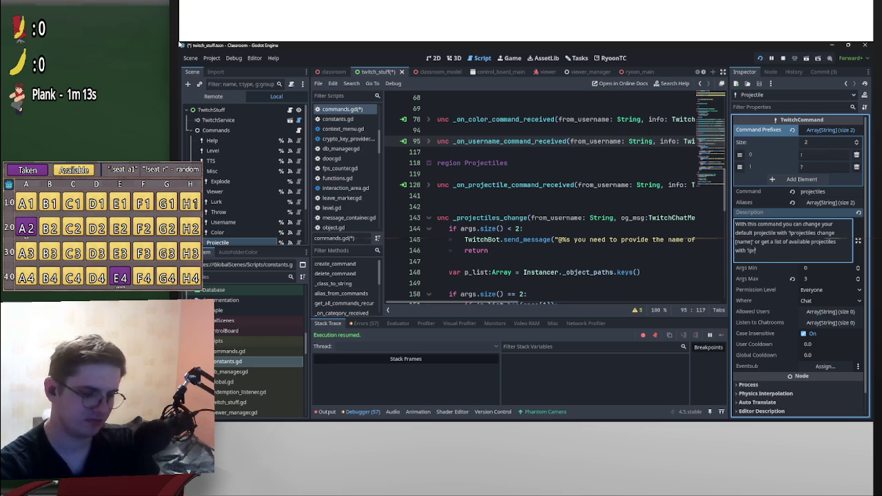
{"action": "type", "text": "ojectiles list"}
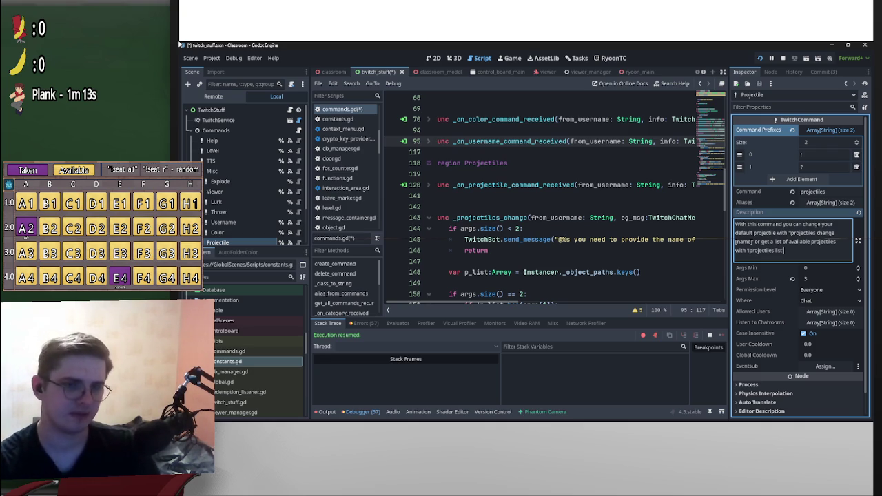
{"action": "type", "text": "'."}
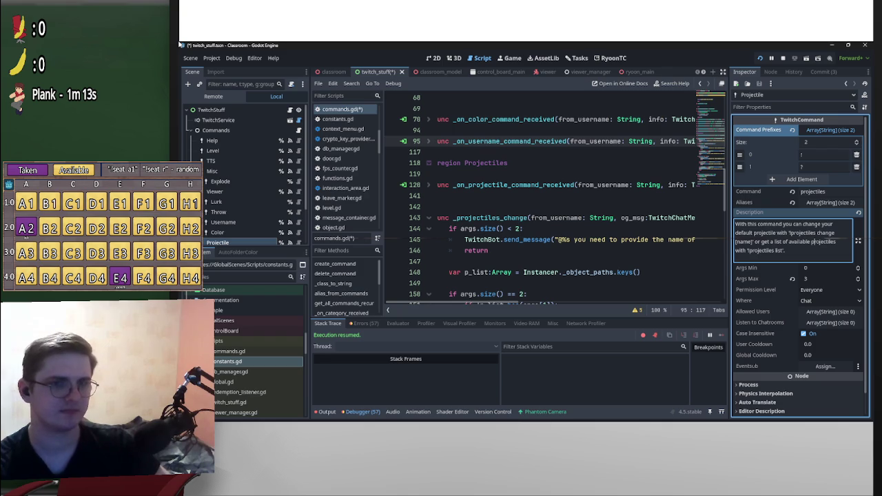
{"action": "scroll", "coordinate": [241, 206], "scroll_direction": "down", "scroll_amount": 2}
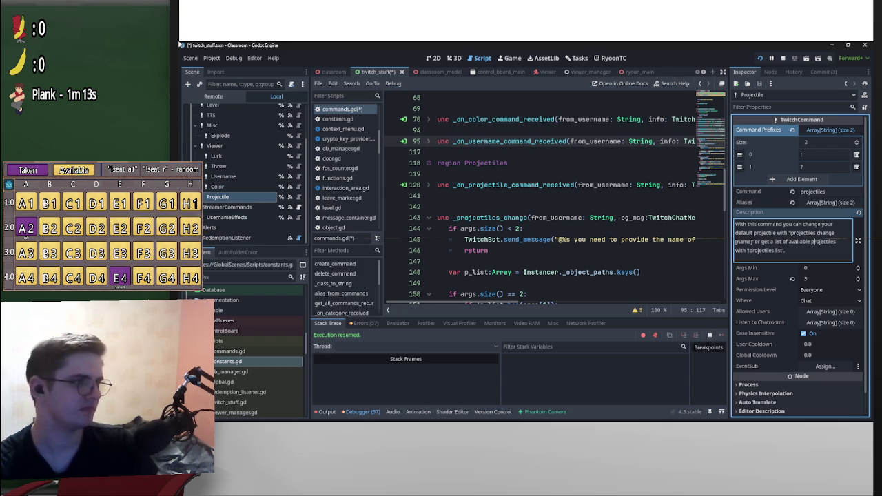
Save the script changes with Ctrl+S, then stop the running project.
{"action": "left_click", "coordinate": [549, 184]}
{"action": "key", "text": "ctrl+s"}
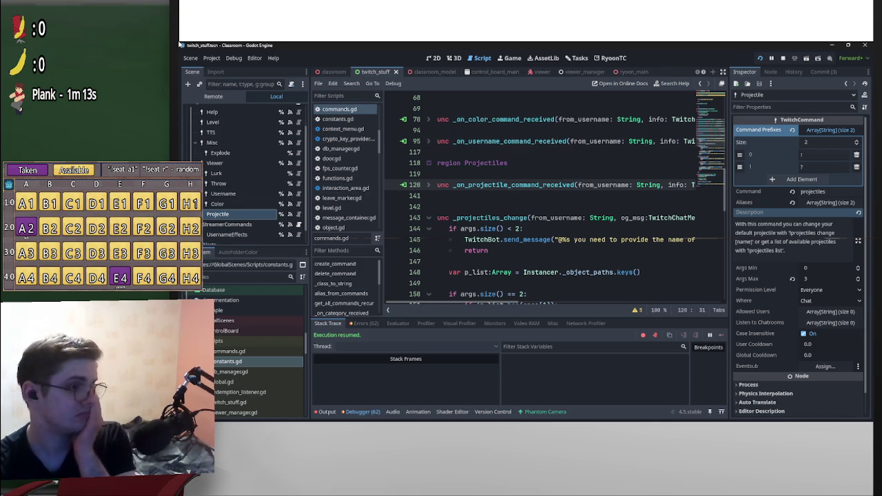
{"action": "scroll", "coordinate": [555, 199], "scroll_direction": "down", "scroll_amount": 3}
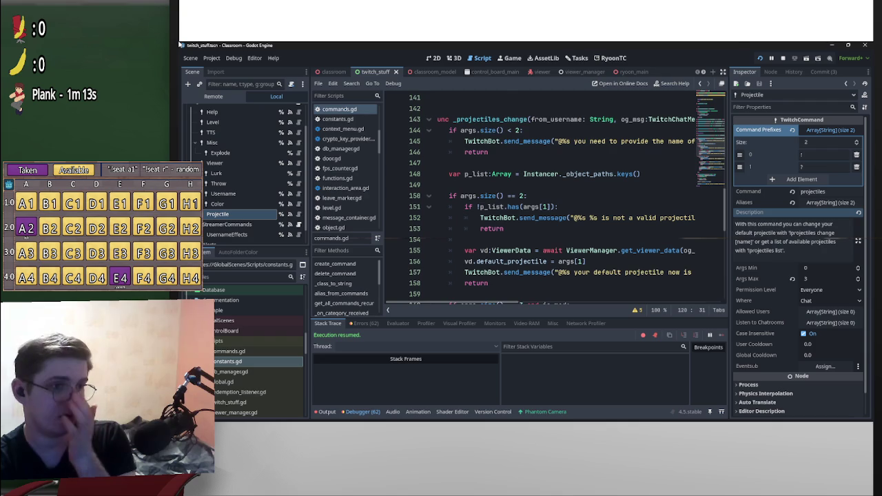
{"action": "scroll", "coordinate": [556, 199], "scroll_direction": "up", "scroll_amount": 2}
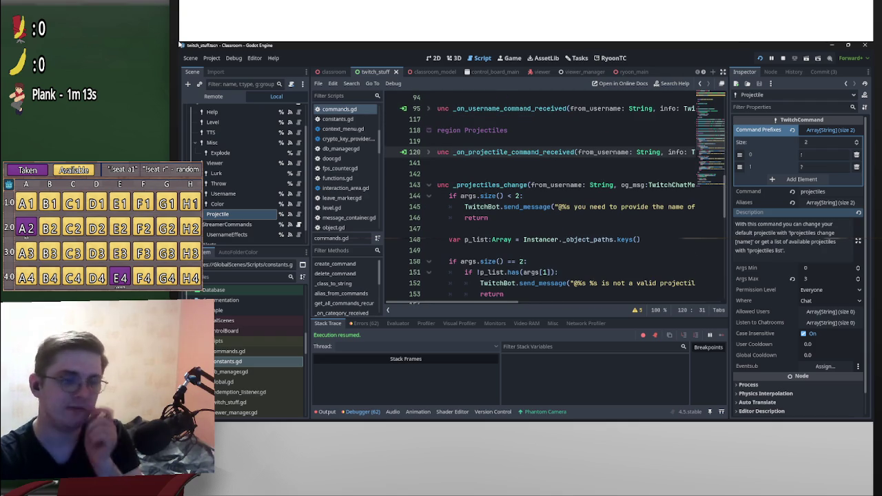
{"action": "scroll", "coordinate": [555, 200], "scroll_direction": "down", "scroll_amount": 3}
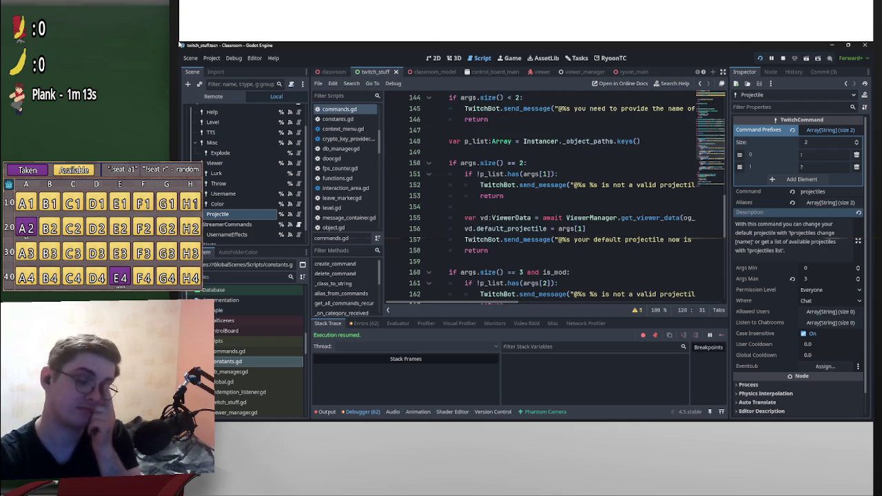
{"action": "scroll", "coordinate": [556, 200], "scroll_direction": "up", "scroll_amount": 3}
{"action": "scroll", "coordinate": [555, 200], "scroll_direction": "up", "scroll_amount": 2}
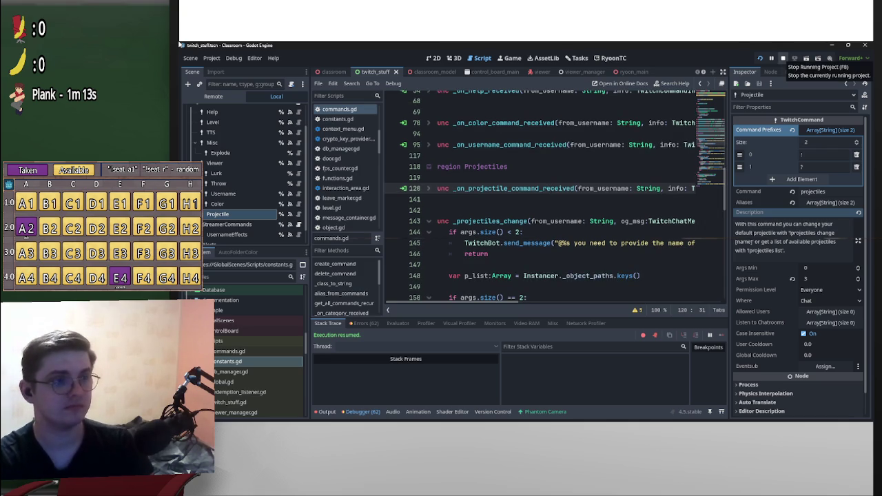
{"action": "left_click", "coordinate": [783, 58]}
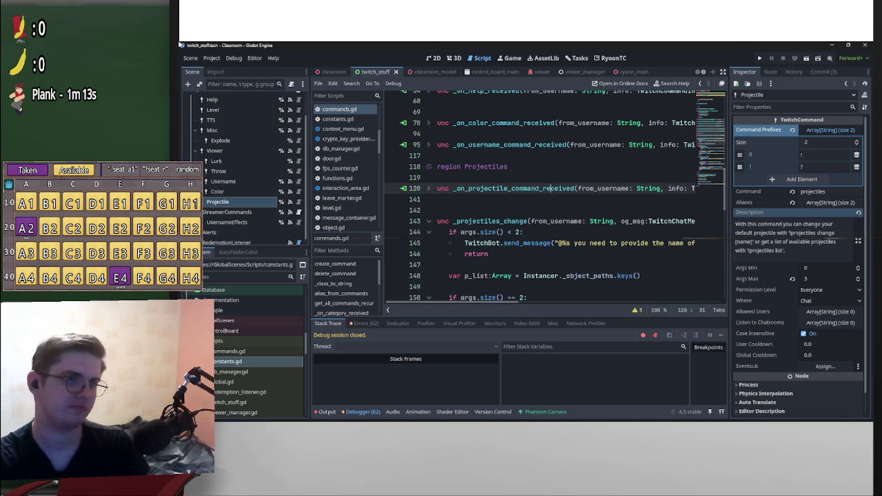
Open classroom_commands.gd in the Classroom scene and show the Join command's signal connections.
{"action": "left_click", "coordinate": [334, 71]}
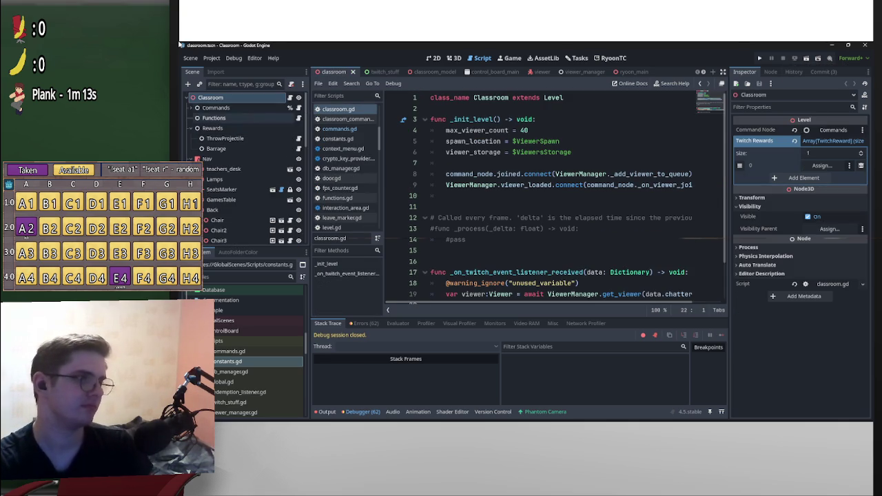
{"action": "left_click", "coordinate": [290, 108]}
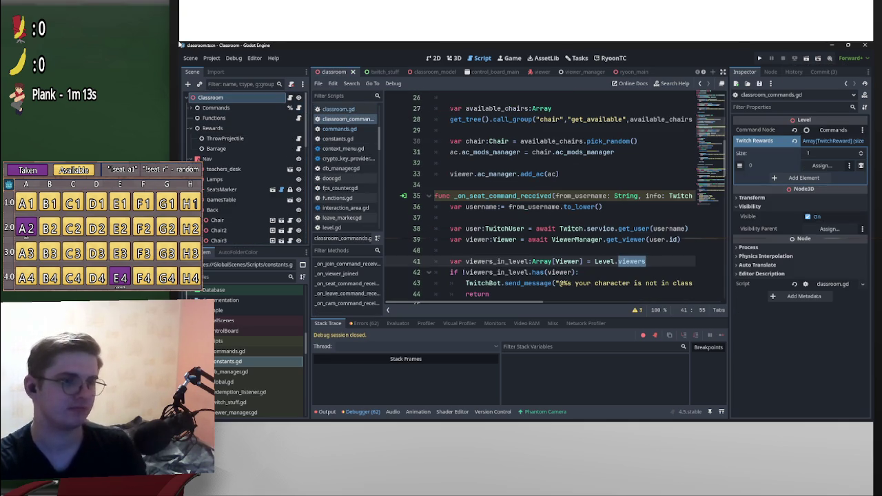
{"action": "left_click", "coordinate": [197, 107]}
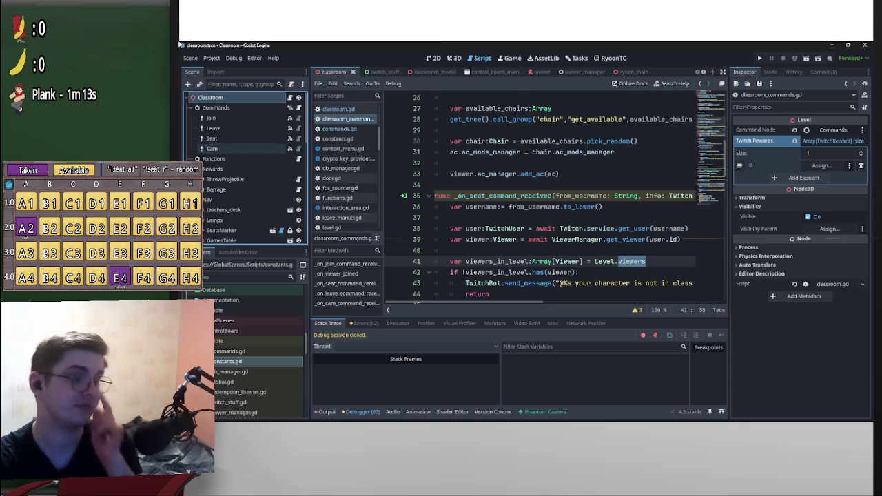
{"action": "left_click", "coordinate": [214, 118]}
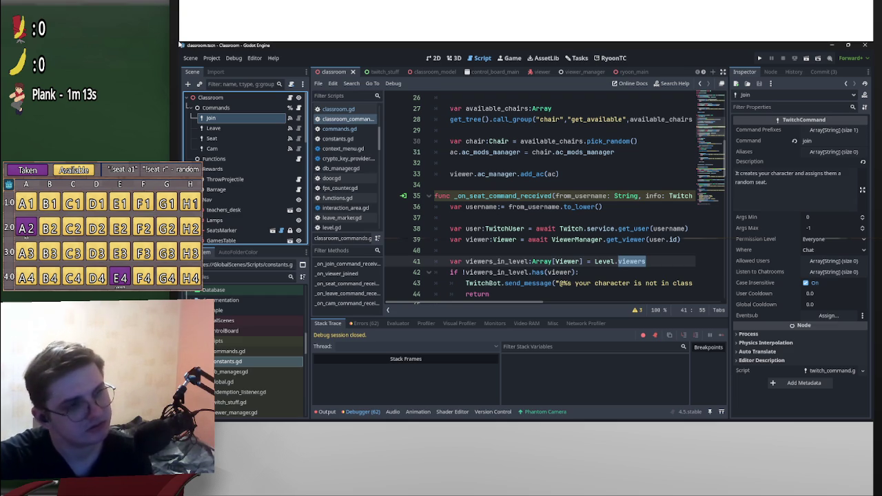
{"action": "scroll", "coordinate": [551, 206], "scroll_direction": "down", "scroll_amount": 1}
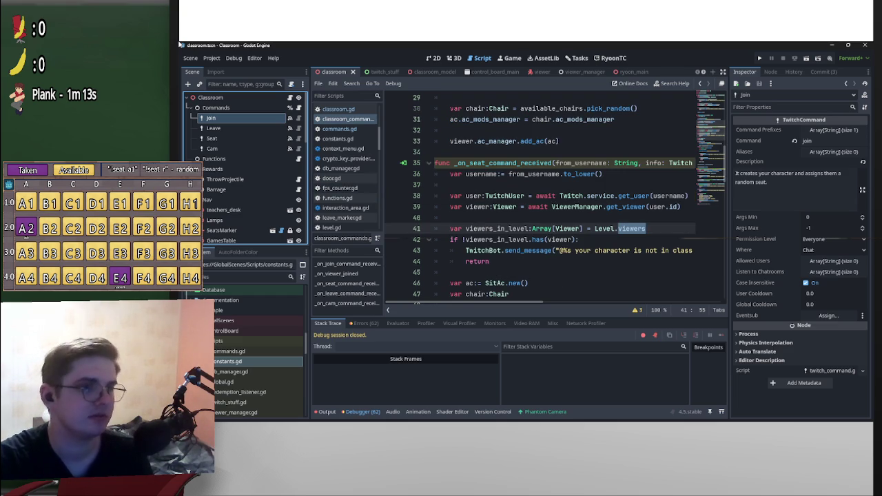
{"action": "scroll", "coordinate": [538, 207], "scroll_direction": "up", "scroll_amount": 3}
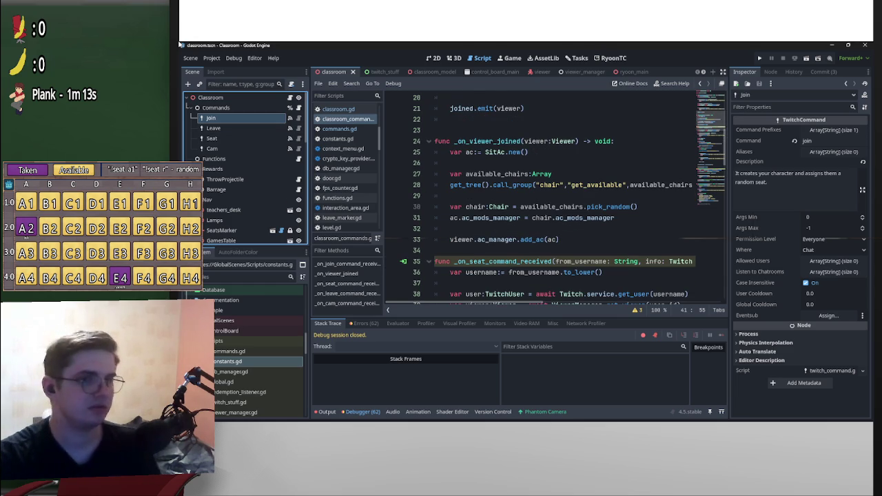
{"action": "left_click", "coordinate": [403, 261]}
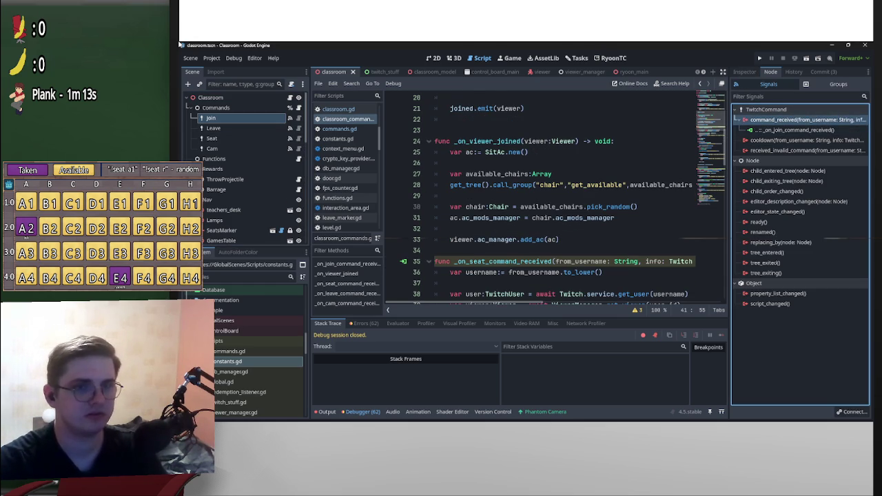
Paste the '?' check block into _on_join_command_received and rename its _info parameter to info.
{"action": "double_click", "coordinate": [792, 129]}
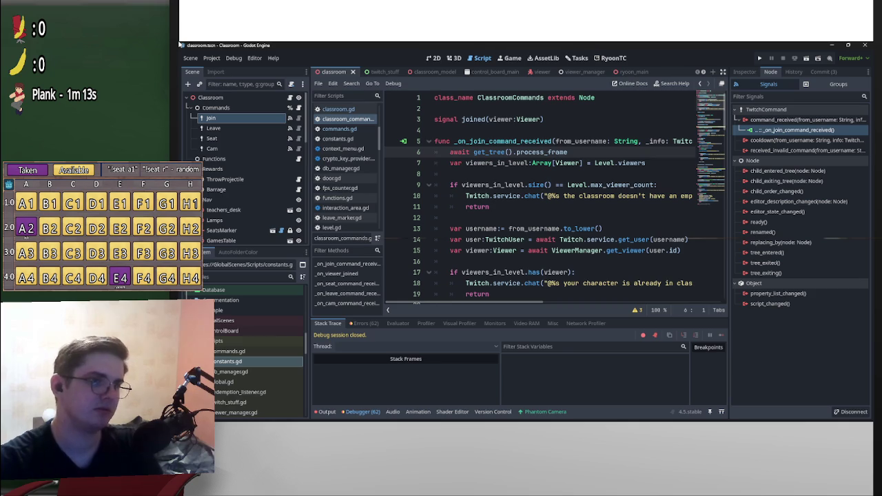
{"action": "key", "text": "Return"}
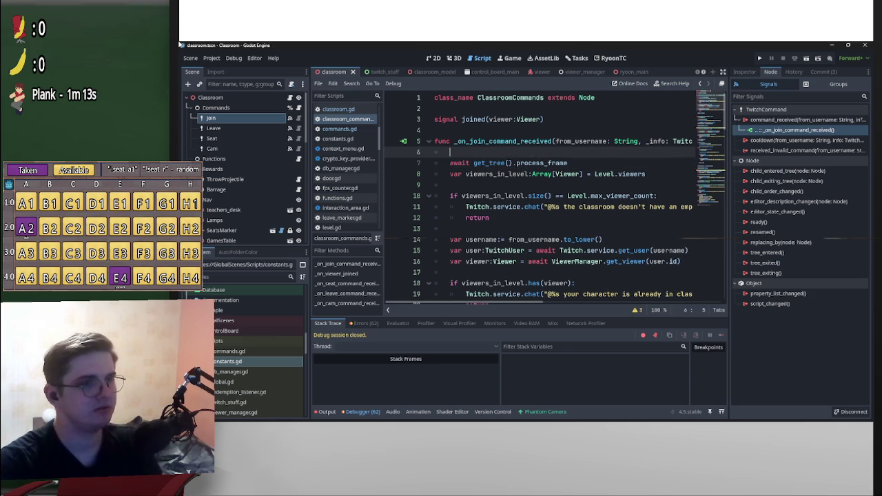
{"action": "key", "text": "ctrl+v"}
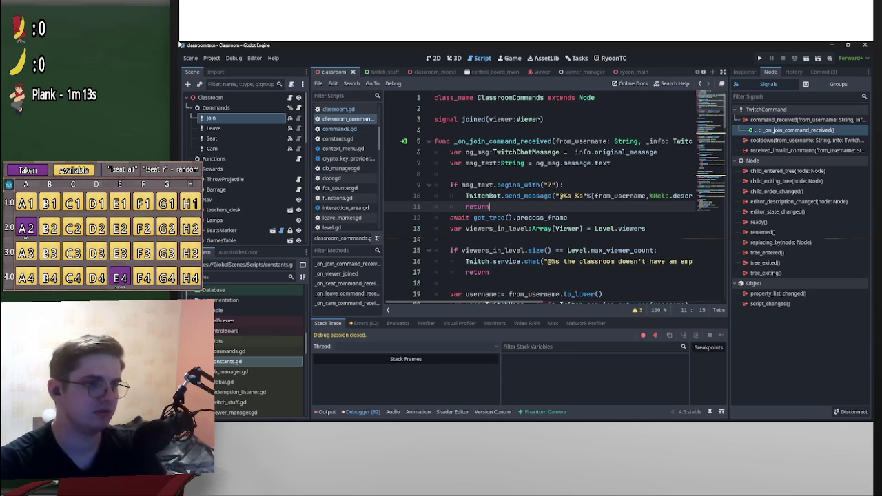
{"action": "key", "text": "Down"}
{"action": "key", "text": "Home"}
{"action": "key", "text": "Return"}
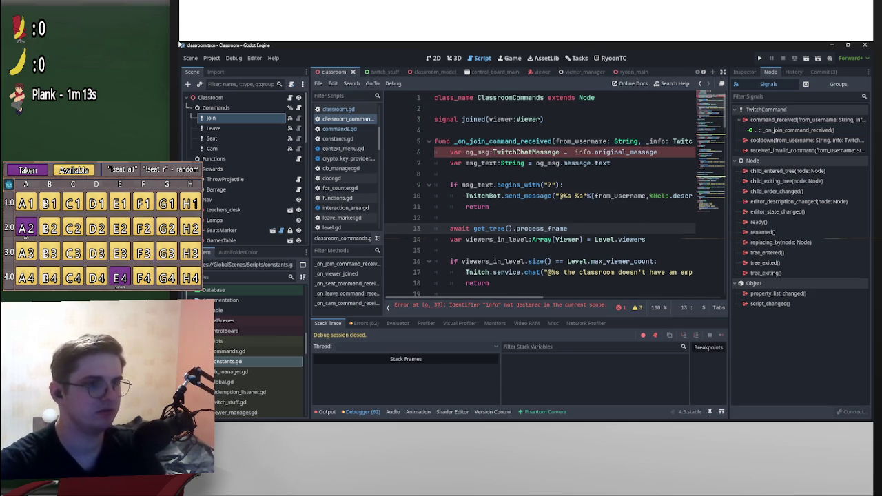
{"action": "left_click", "coordinate": [649, 141]}
{"action": "key", "text": "BackSpace"}
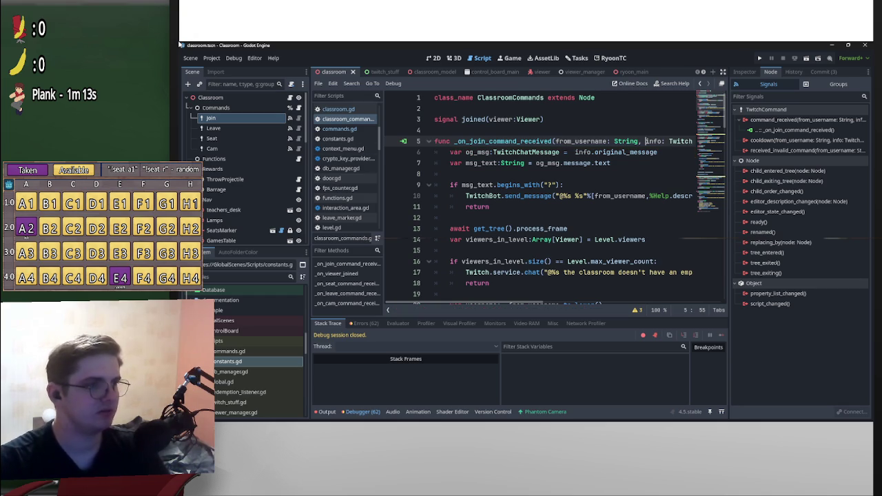
Change the reply's %Help reference to %Commands/Join.
{"action": "left_click", "coordinate": [215, 108]}
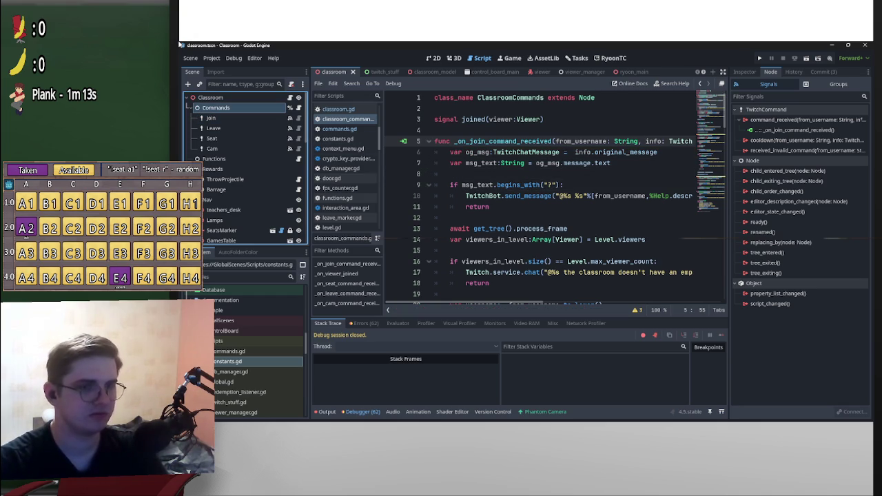
{"action": "mouse_move", "coordinate": [216, 107]}
{"action": "left_mouse_down"}
{"action": "mouse_move", "coordinate": [414, 183]}
{"action": "mouse_move", "coordinate": [452, 174]}
{"action": "left_mouse_up"}
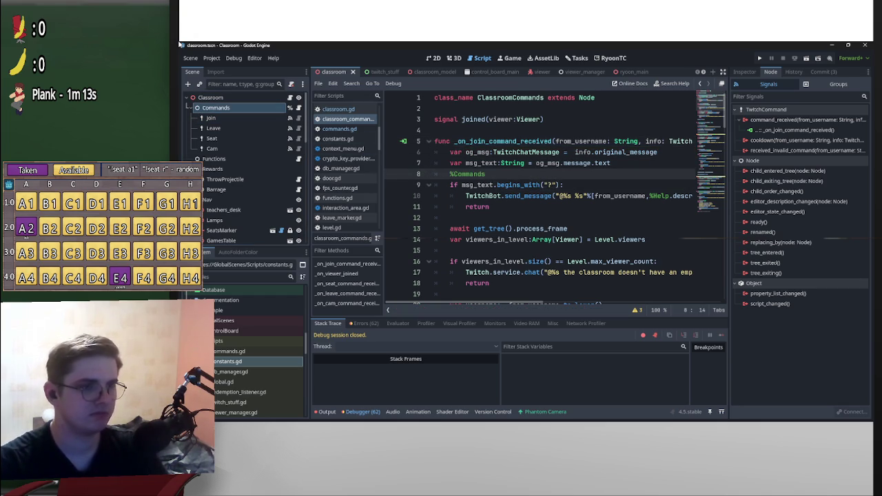
{"action": "key", "text": "ctrl+z"}
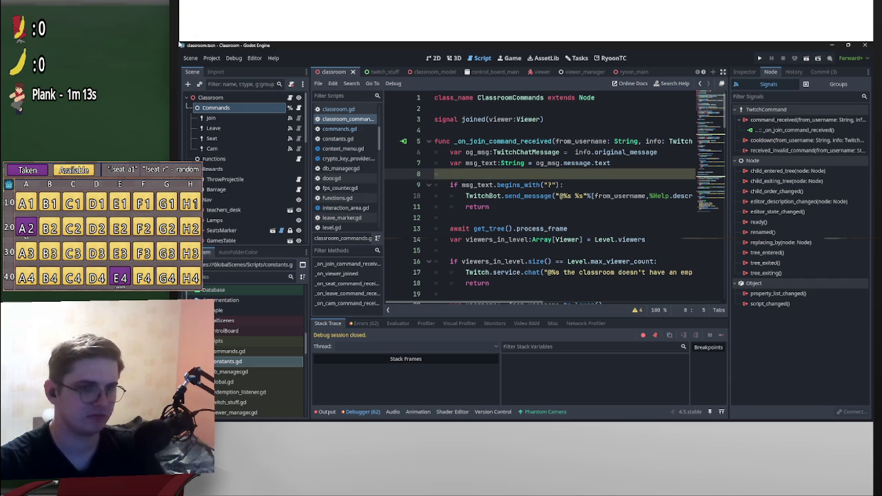
{"action": "double_click", "coordinate": [659, 195]}
{"action": "type", "text": "Commands"}
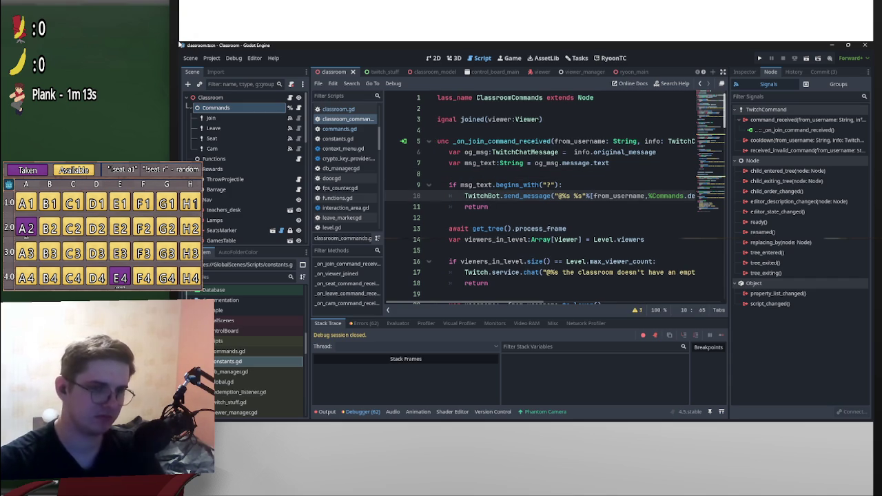
{"action": "type", "text": "/"}
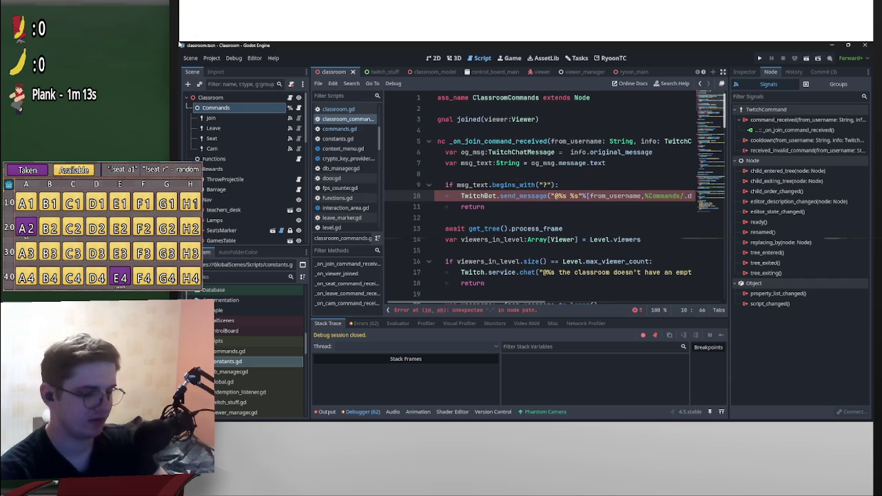
{"action": "type", "text": "Join"}
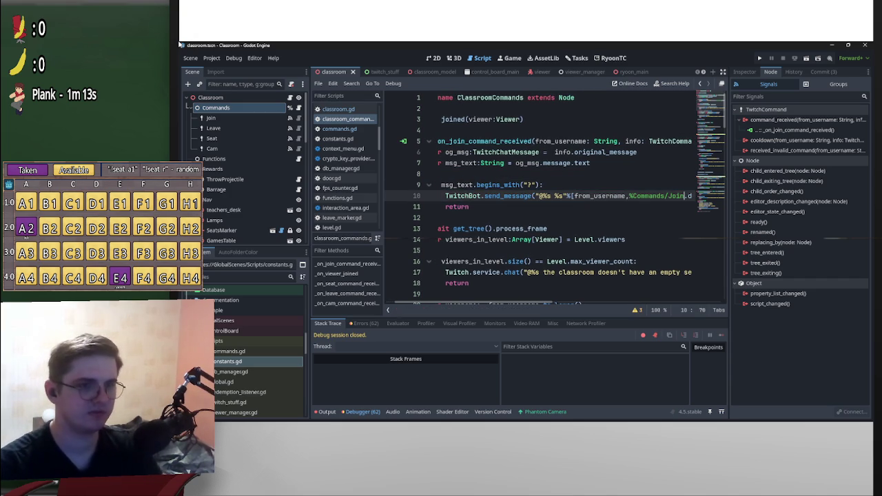
Add a return after the reply and fold the Join handler function.
{"action": "scroll", "coordinate": [542, 200], "scroll_direction": "right", "scroll_amount": 3}
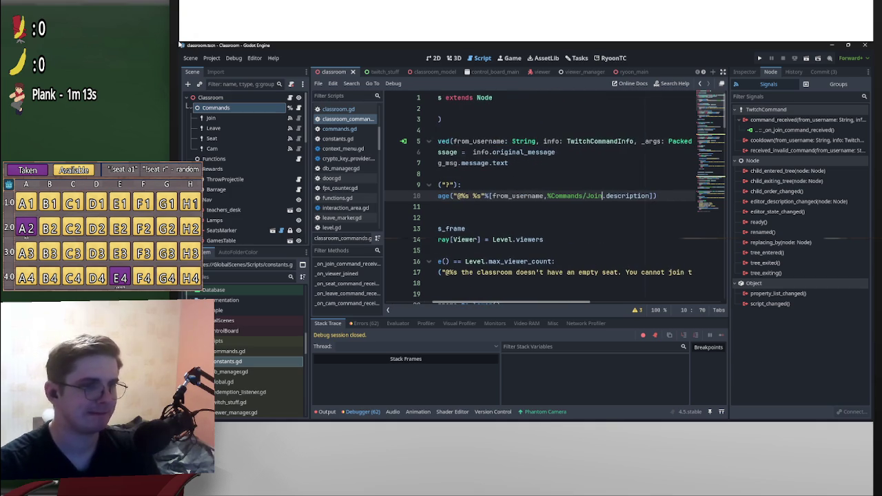
{"action": "key", "text": "Down"}
{"action": "type", "text": "return"}
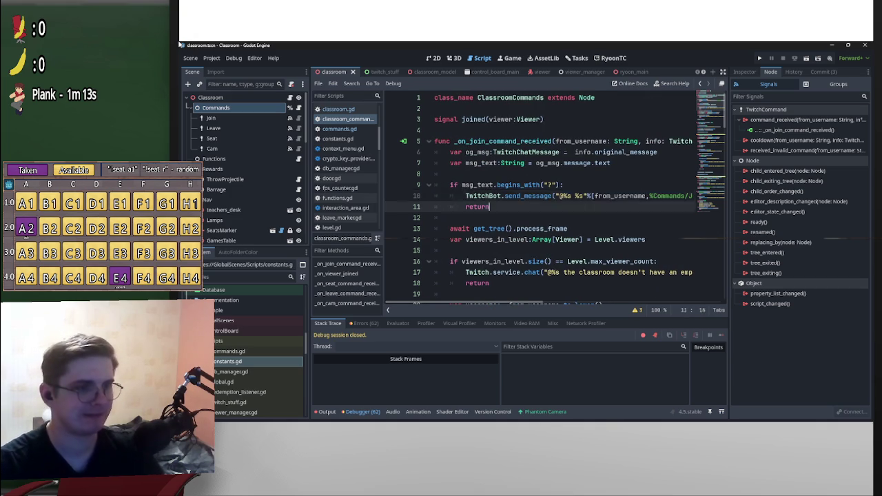
{"action": "key", "text": "shift+Up"}
{"action": "key", "text": "shift+Up"}
{"action": "key", "text": "shift+Up"}
{"action": "key", "text": "shift+Home"}
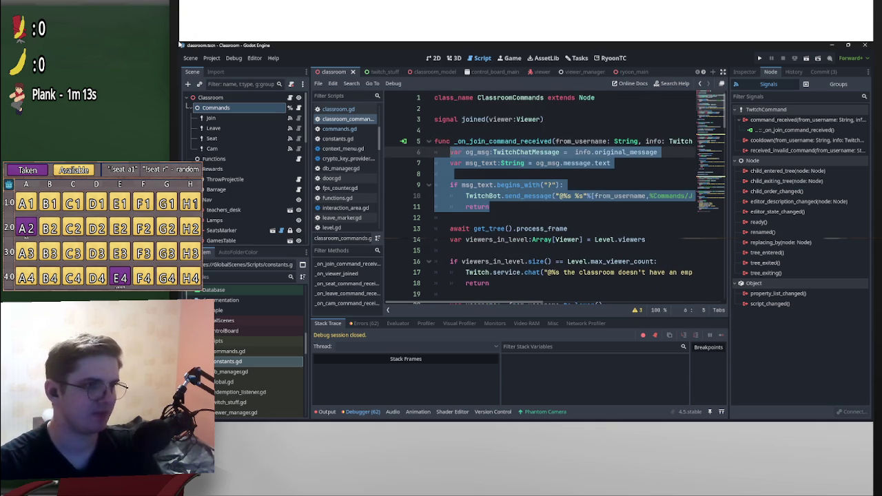
{"action": "key", "text": "alt+f"}
{"action": "left_click", "coordinate": [213, 128]}
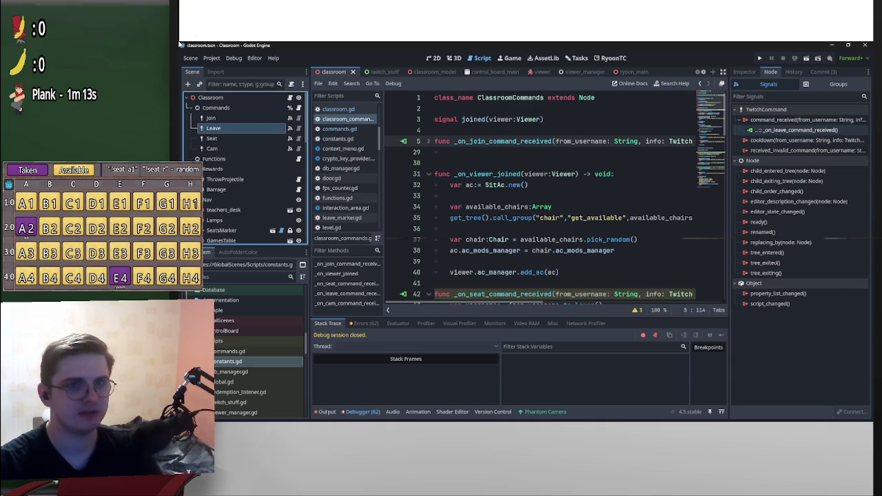
Jump to the Leave command's command_received handler in classroom_commands.gd and collapse the Join handler.
{"action": "double_click", "coordinate": [796, 129]}
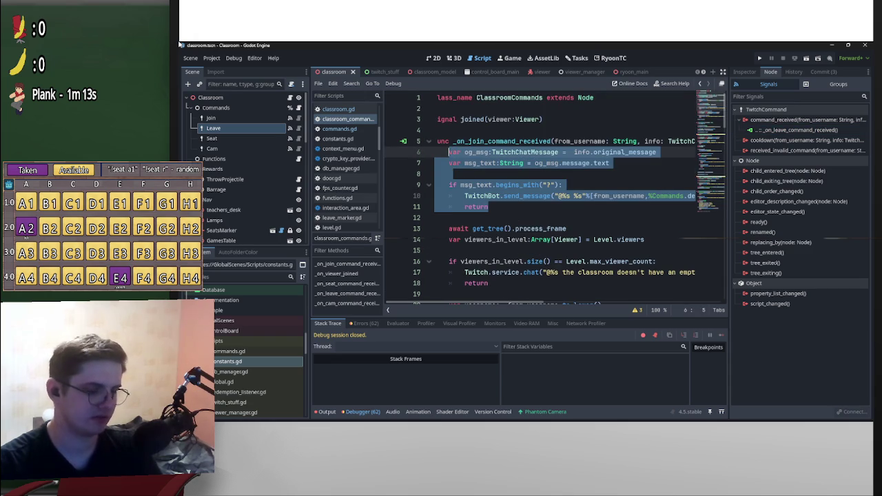
{"action": "key", "text": "alt+f"}
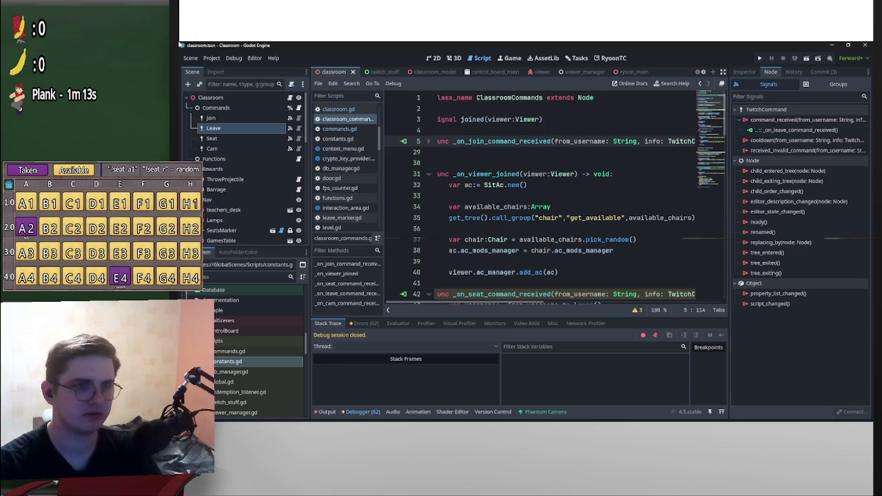
{"action": "key", "text": "Down"}
{"action": "key", "text": "Down"}
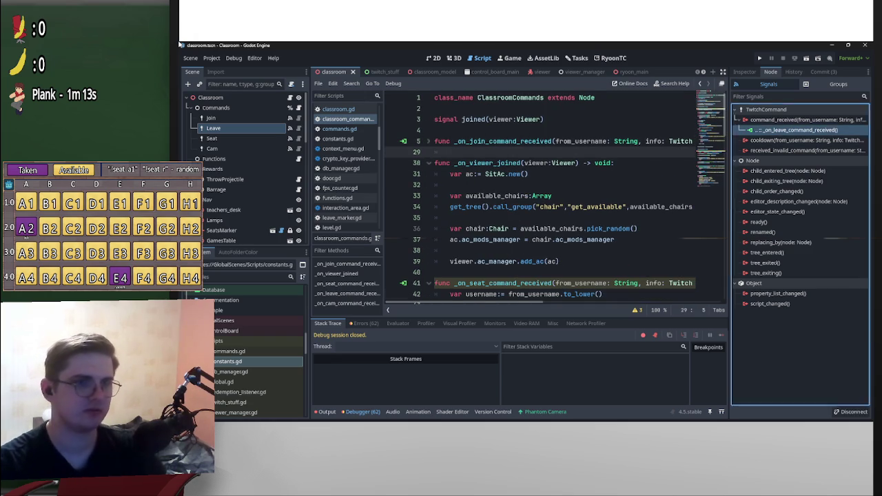